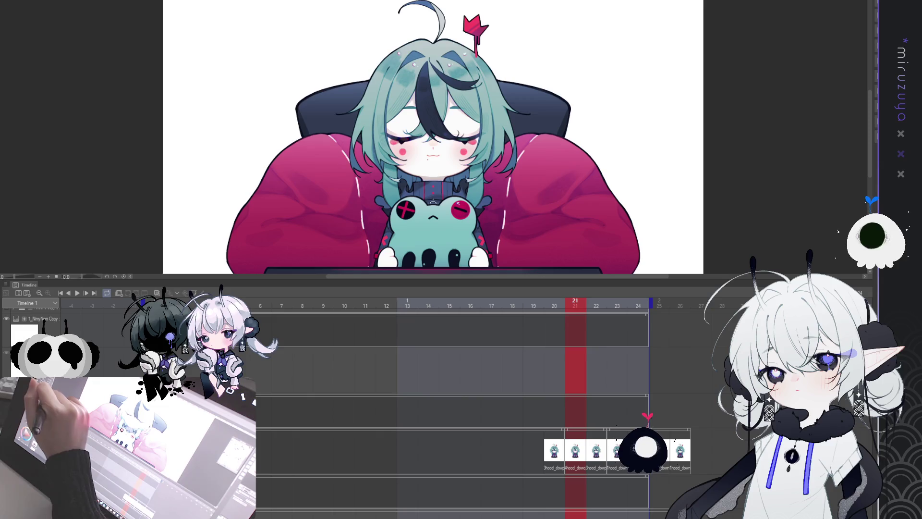
Step: Erase the :3 mouth so only a tiny dot remains below the nose
mouse_move(276, 73)
left_mouse_down()
mouse_move(244, 153)
mouse_move(287, 91)
mouse_move(435, 137)
left_mouse_up()
key("ctrl+z")
scroll(431, 138, "up", 5)
scroll(432, 139, "down", 2)
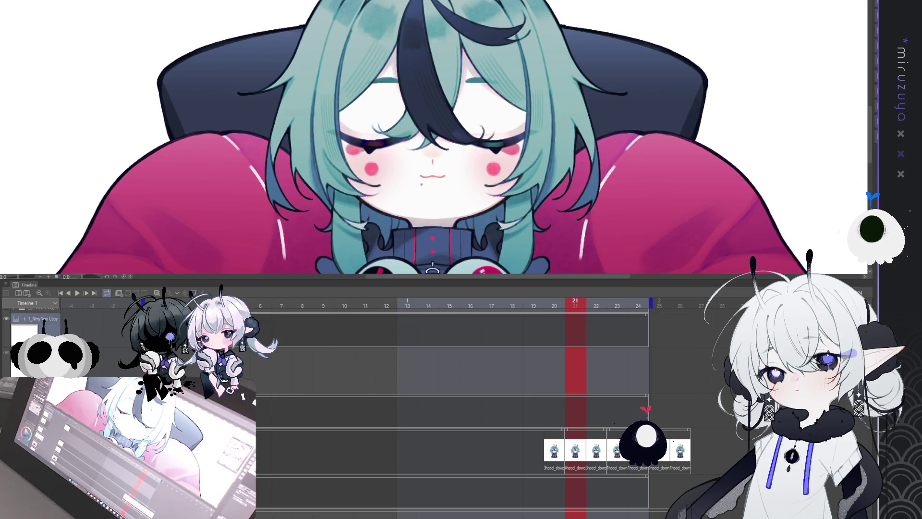
key("ctrl+z")
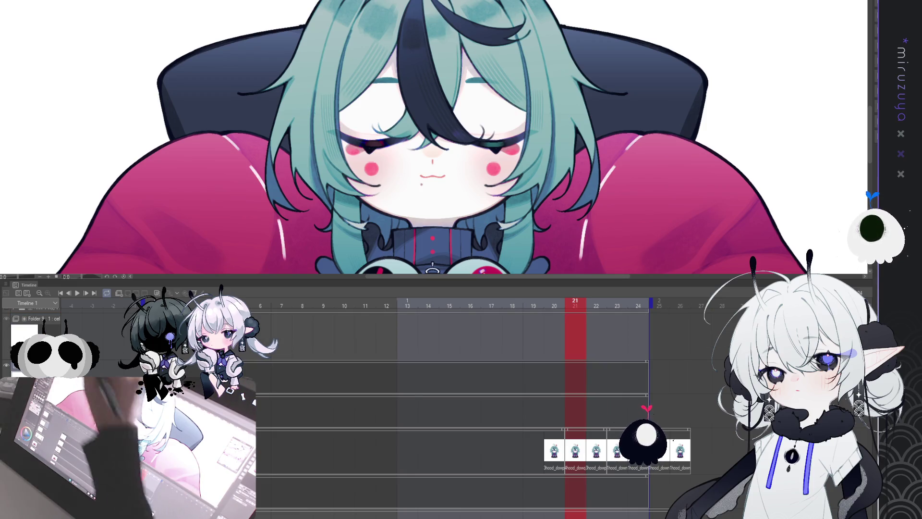
key("ctrl+y")
scroll(433, 139, "up", 2)
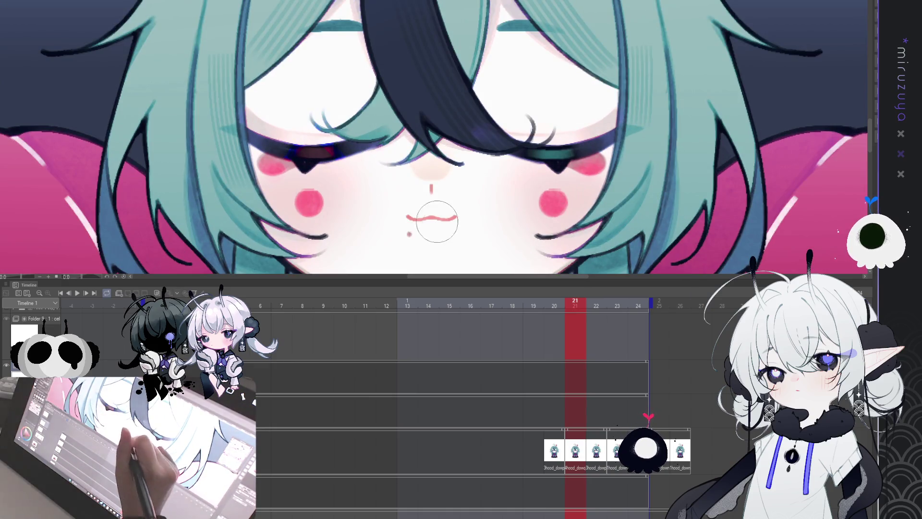
left_click_drag(411, 216, 438, 212)
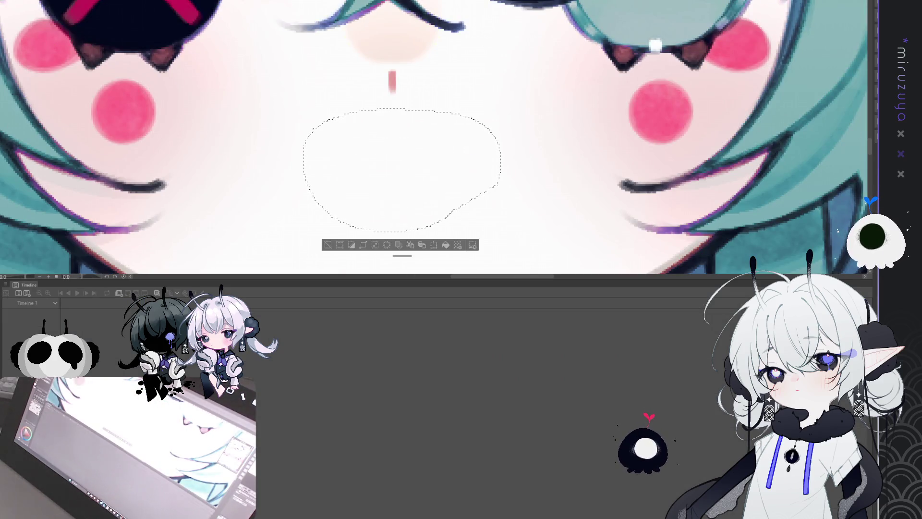
left_click_drag(337, 143, 448, 143)
key("ctrl+d")
left_click_drag(348, 165, 356, 165)
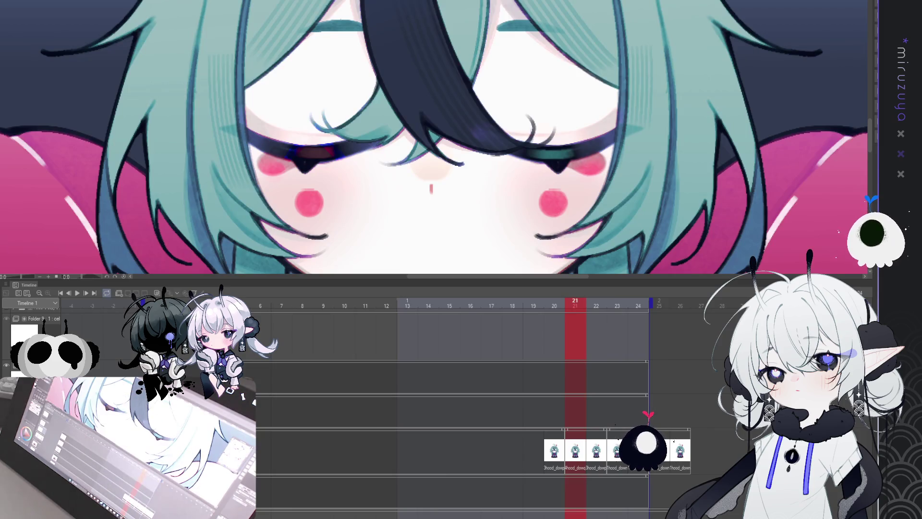
key("ctrl+minus")
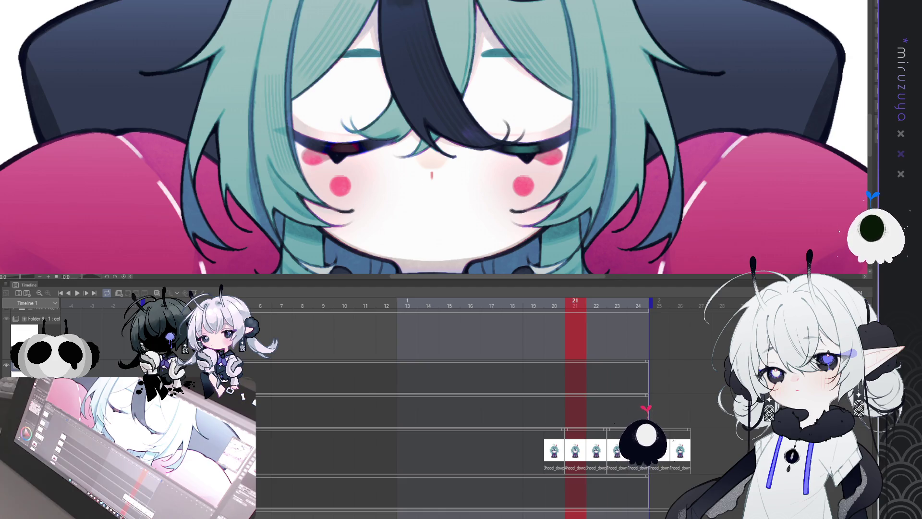
Step: Add a new empty animation track above the cel track and select it
key("ctrl+shift+n")
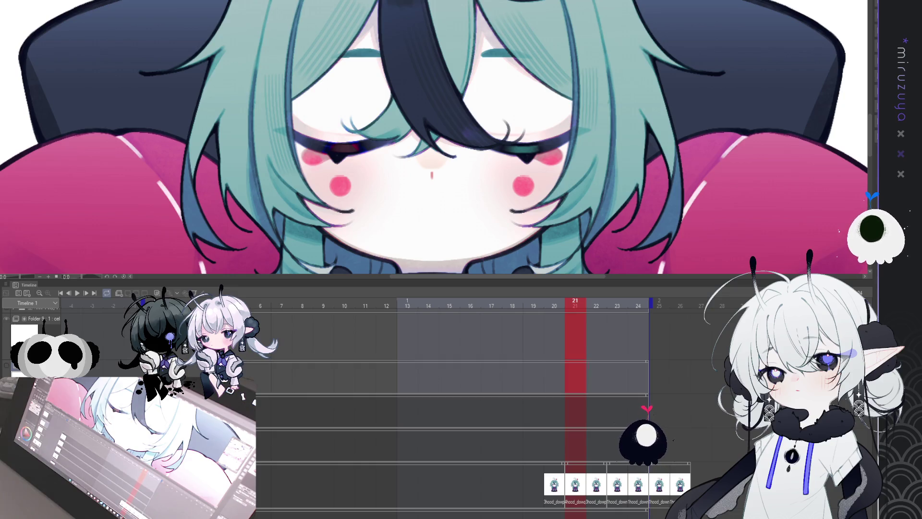
left_click(433, 377)
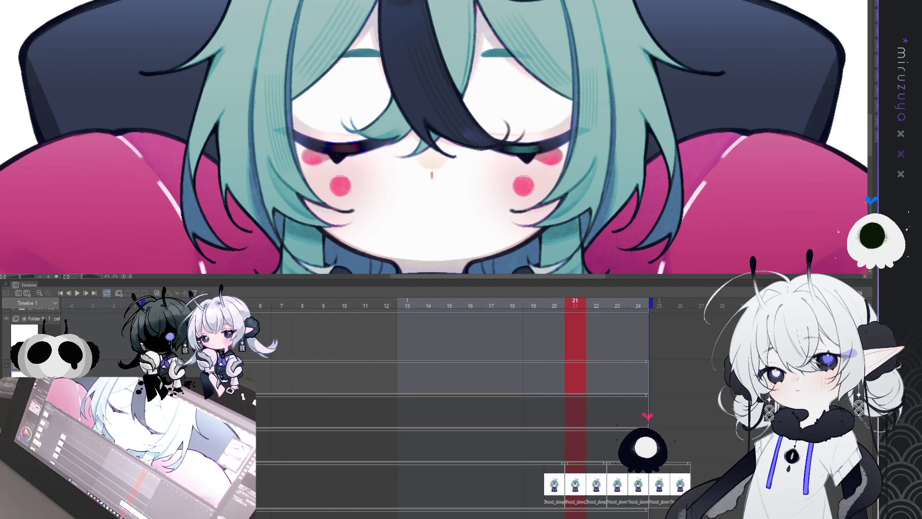
scroll(871, 149, "down", 1)
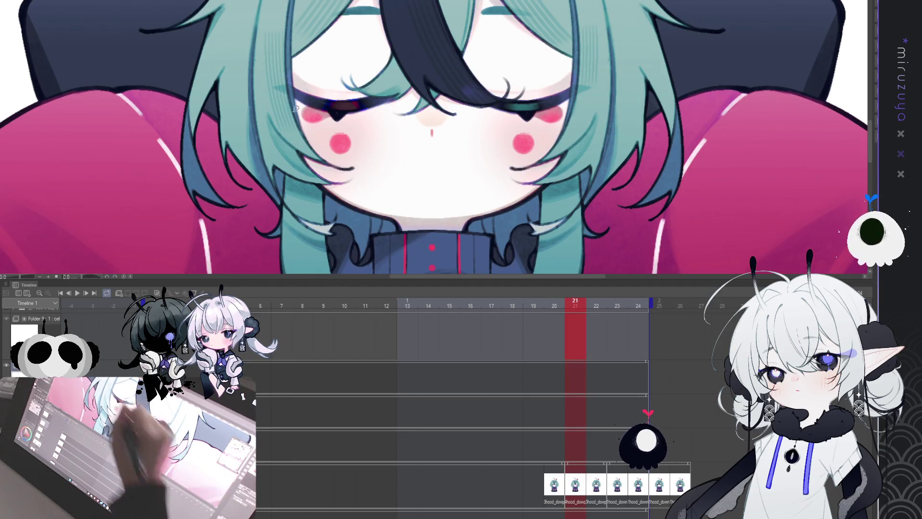
key("ctrl+Tab")
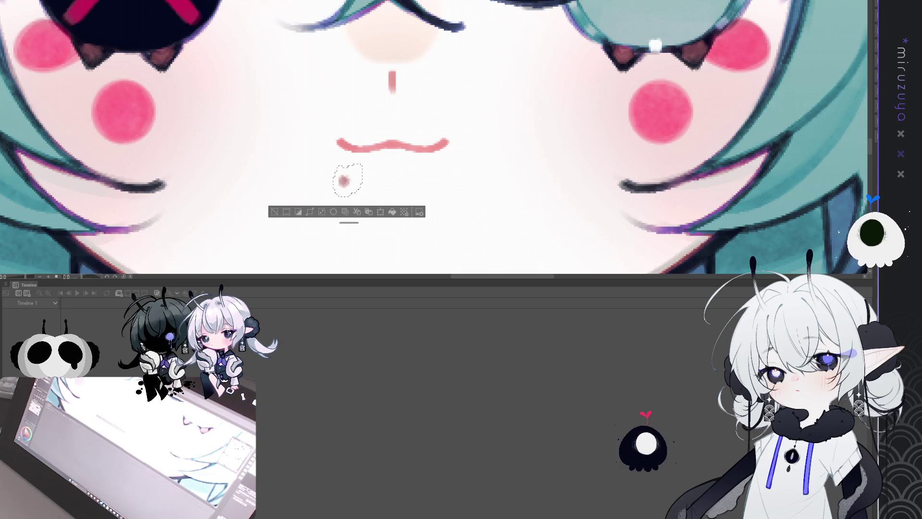
key("ctrl+Tab")
scroll(473, 461, "down", 1)
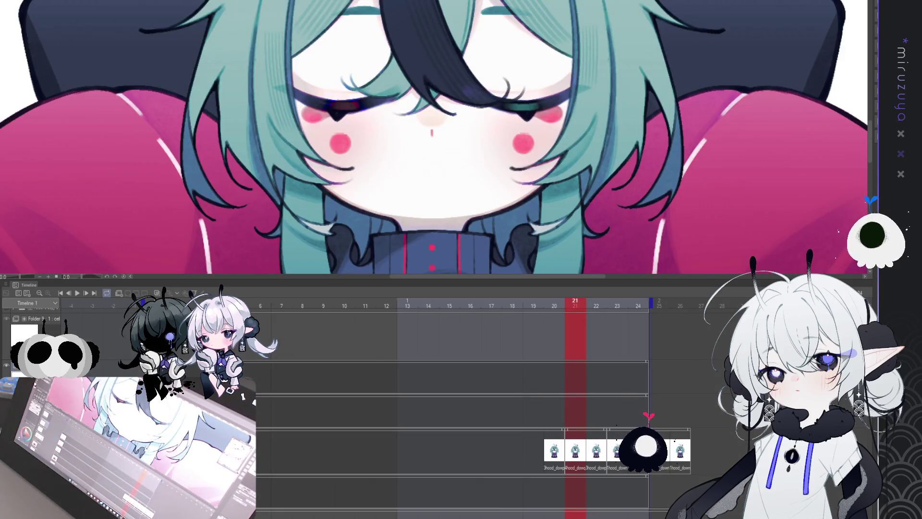
scroll(474, 461, "up", 1)
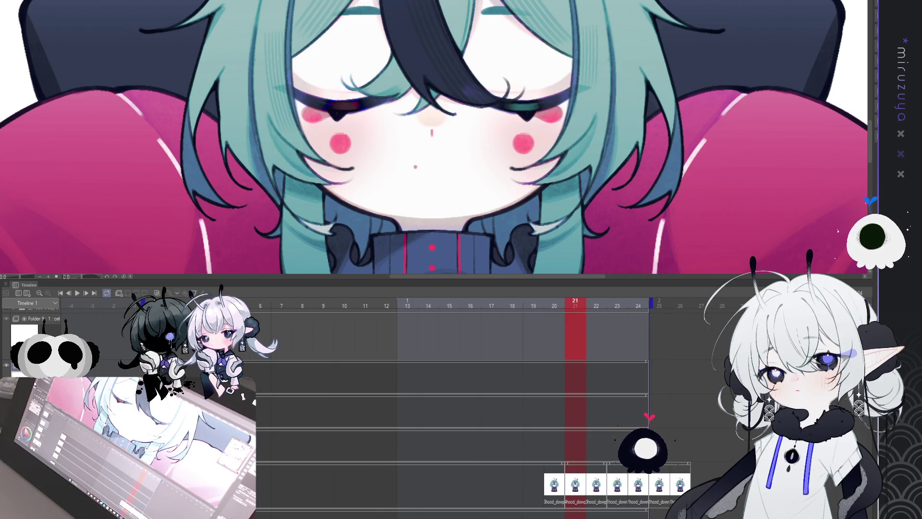
scroll(474, 461, "down", 1)
scroll(473, 461, "up", 2)
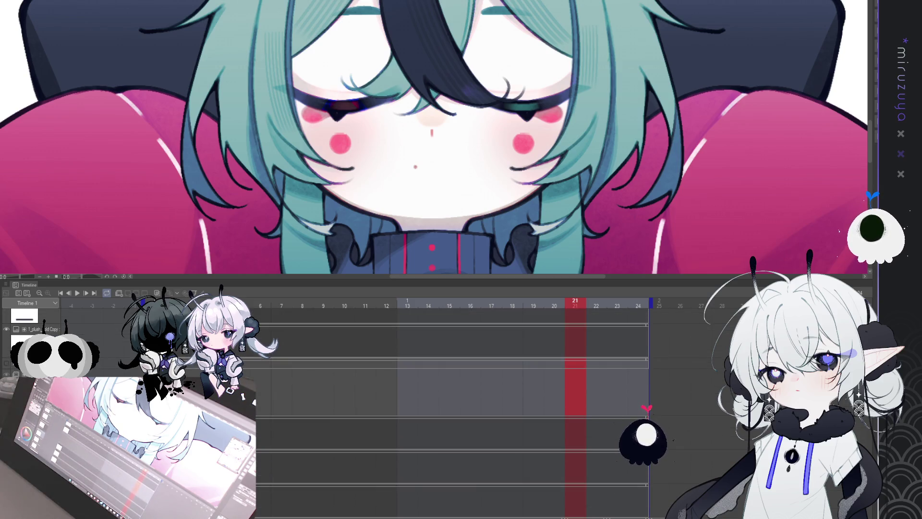
Step: Jump to frame 1, showing the open X and teal eyes with a pink smile
scroll(473, 461, "down", 1)
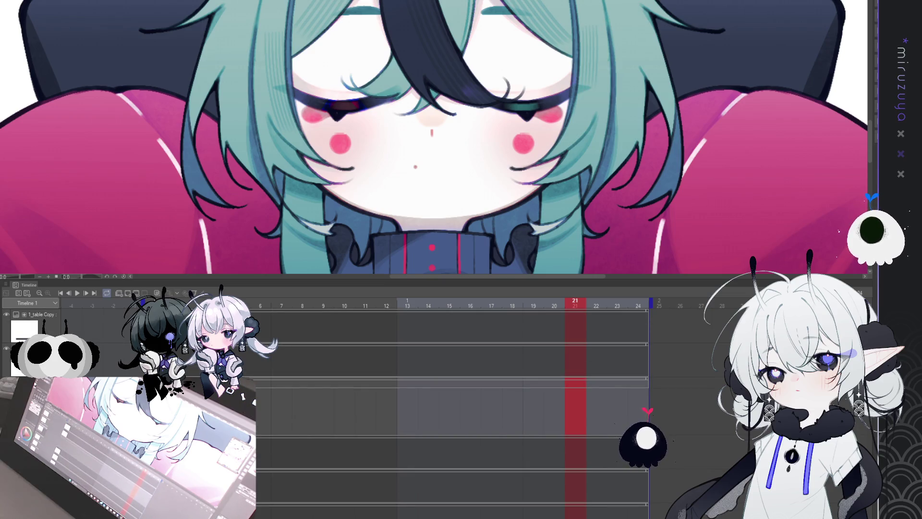
left_click(155, 305)
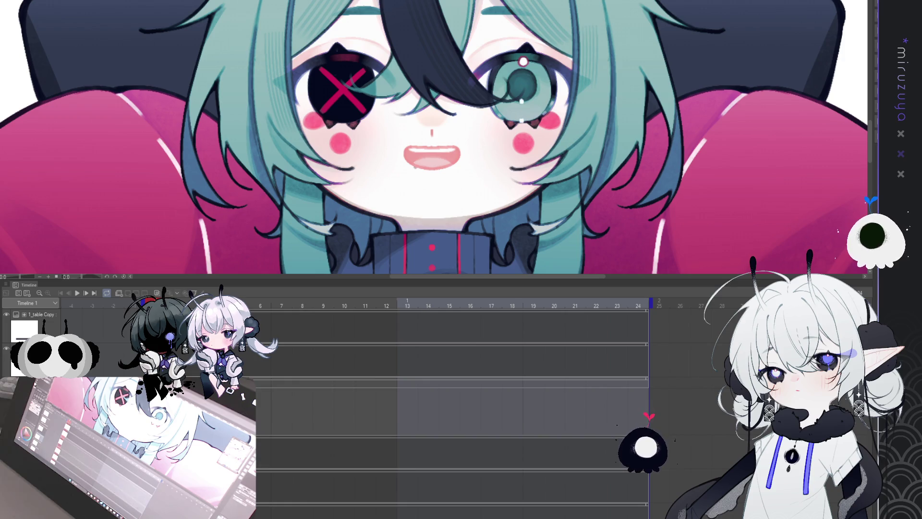
Step: Select all, pick the fourth and lowest timeline tracks, then switch to the full-body character document
key("ctrl+a")
left_click(34, 451, "shift")
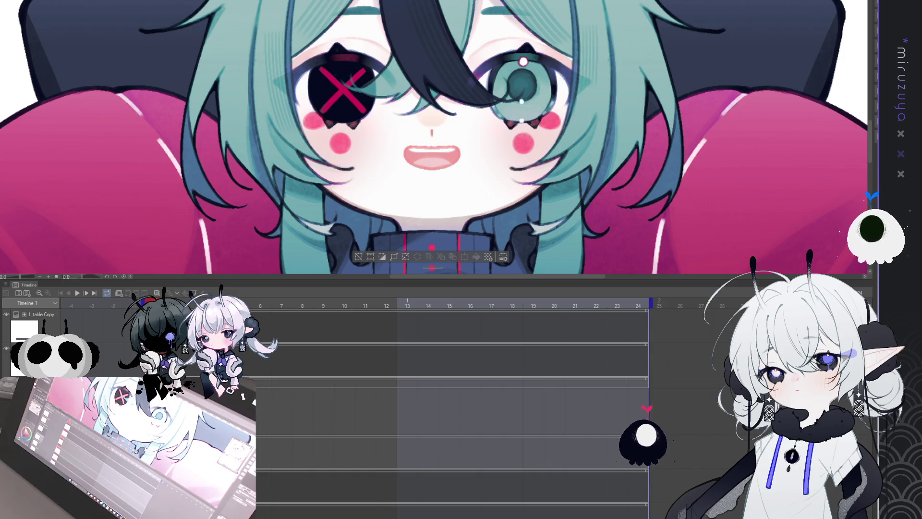
left_click(444, 226)
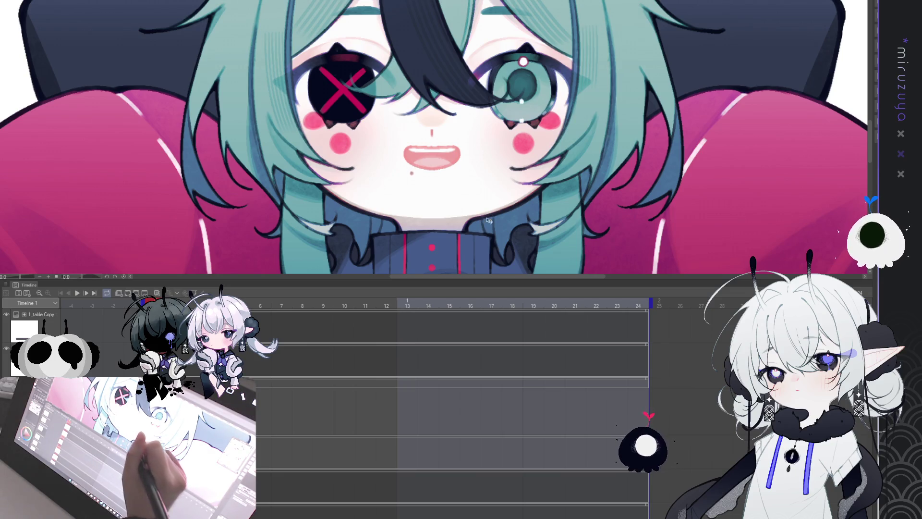
left_click(480, 486)
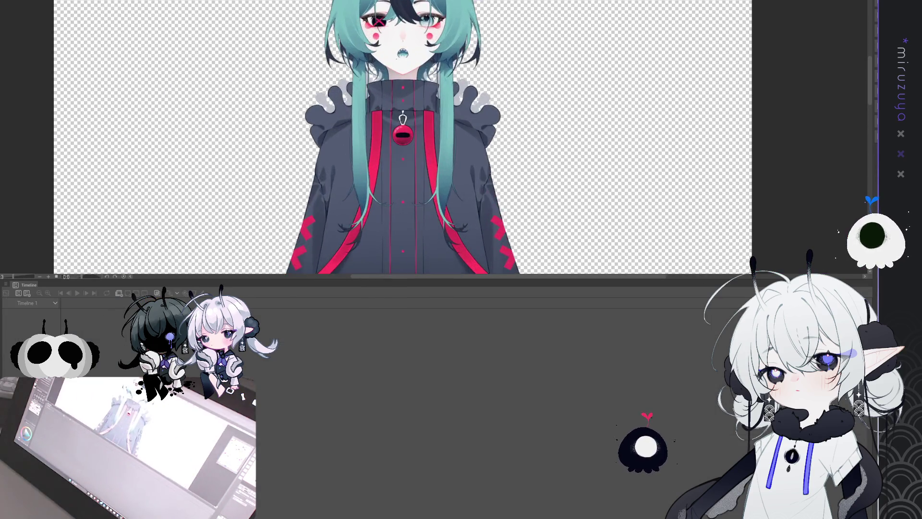
Step: Scroll the view of the full-body character document
scroll(407, 52, "up", 5)
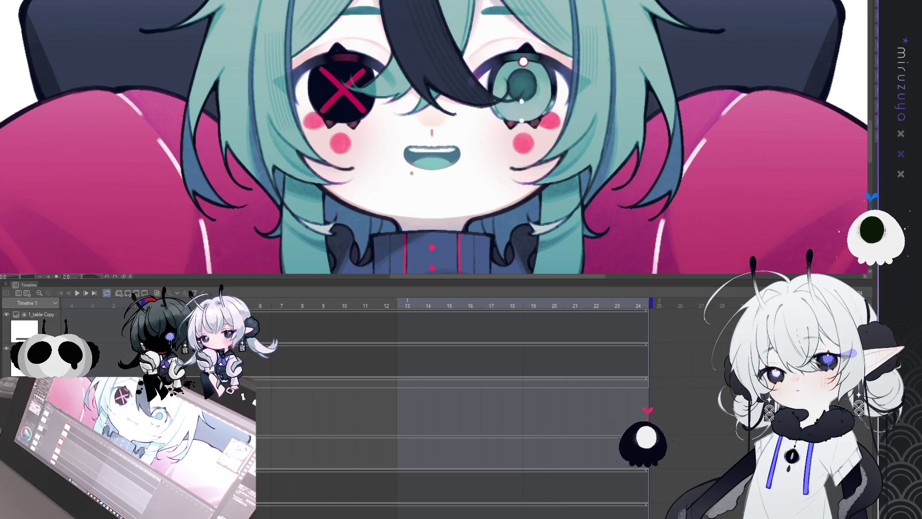
Step: Add a vertical symmetry ruler through the face and zoom in on the mouth
left_click_drag(432, 105, 432, 229)
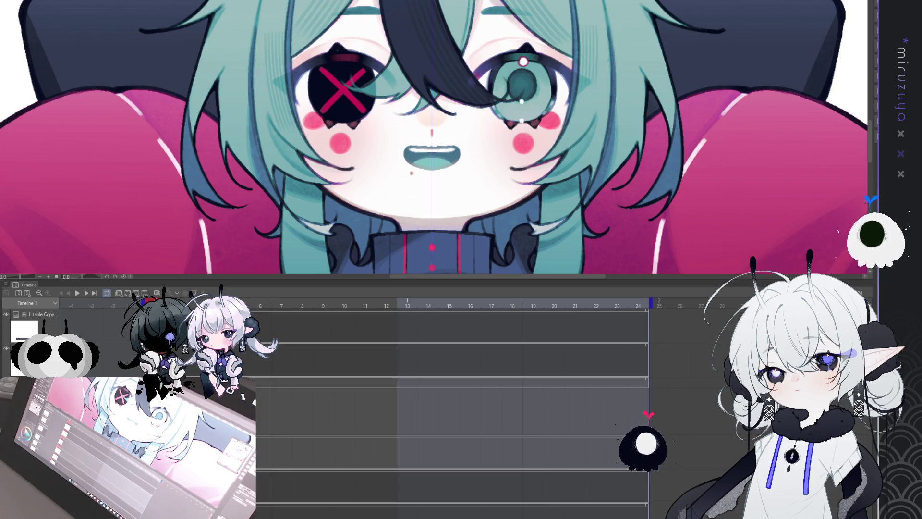
key("ctrl+plus")
key("ctrl+plus")
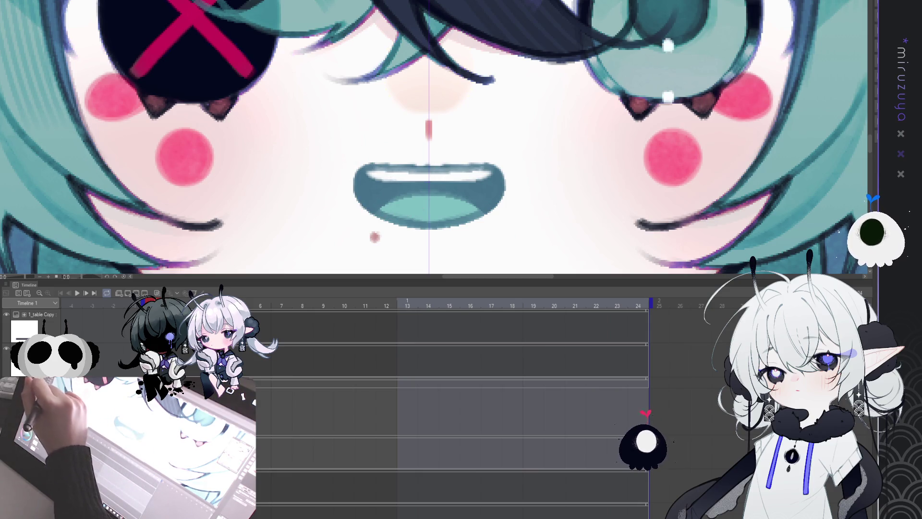
left_click_drag(432, 182, 429, 187)
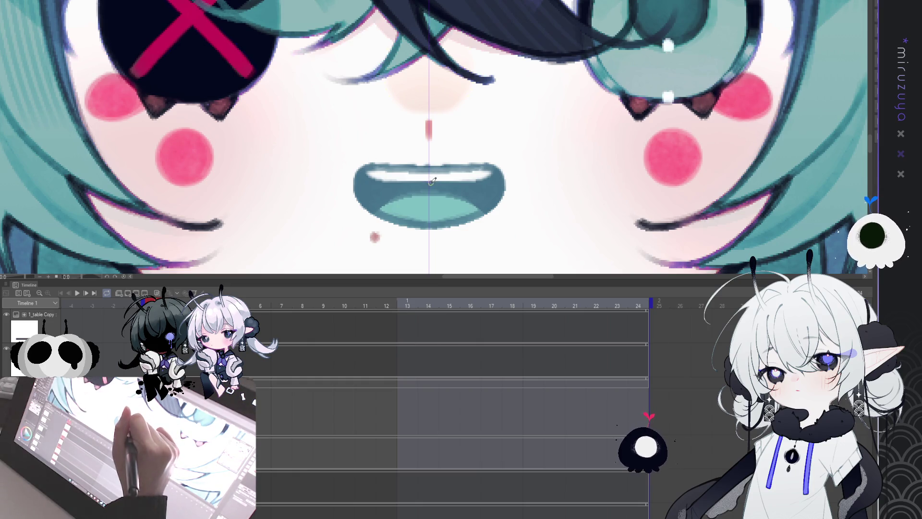
key("ctrl+z")
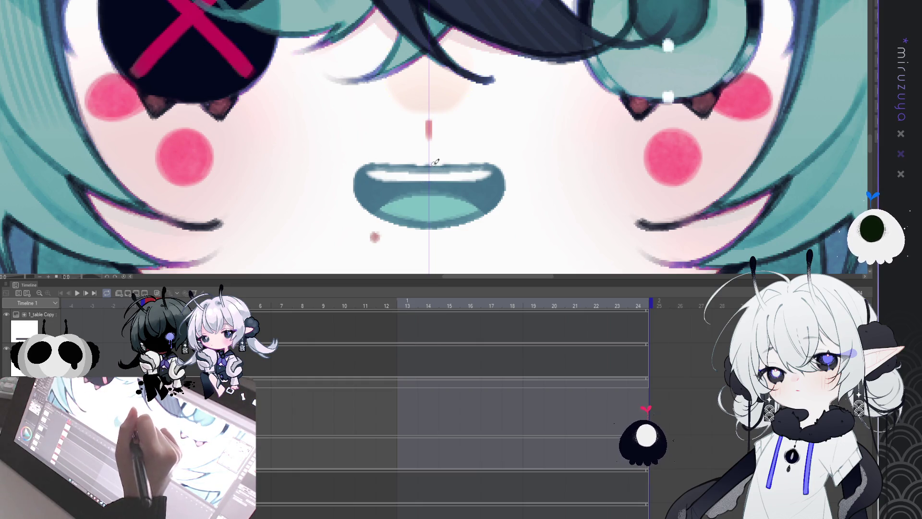
key("ctrl+z")
key("ctrl+z")
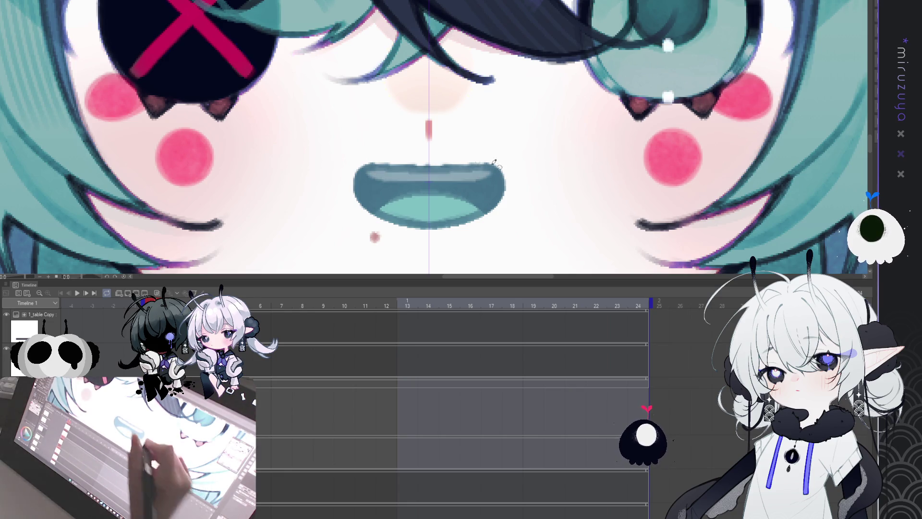
Step: Draw a solid white V-shaped fang and paint the upper teeth band dark teal
left_click_drag(436, 175, 430, 182)
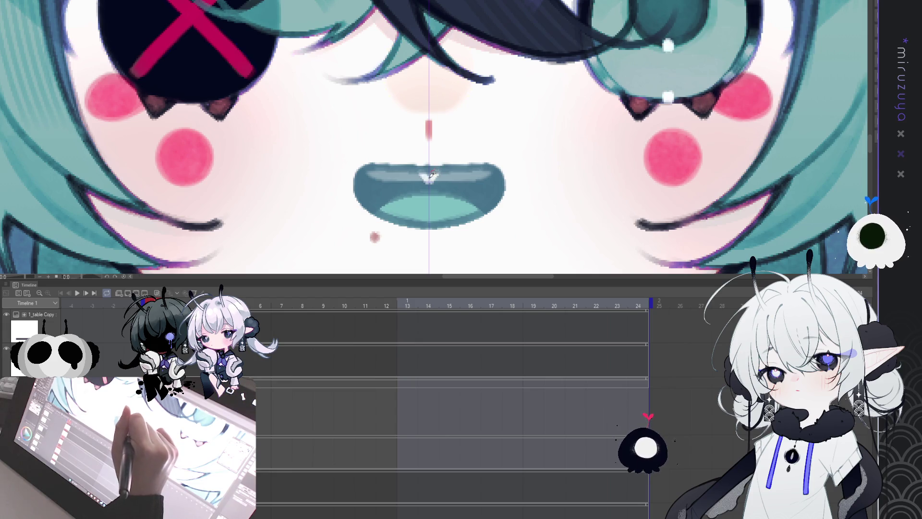
left_click_drag(424, 176, 431, 182)
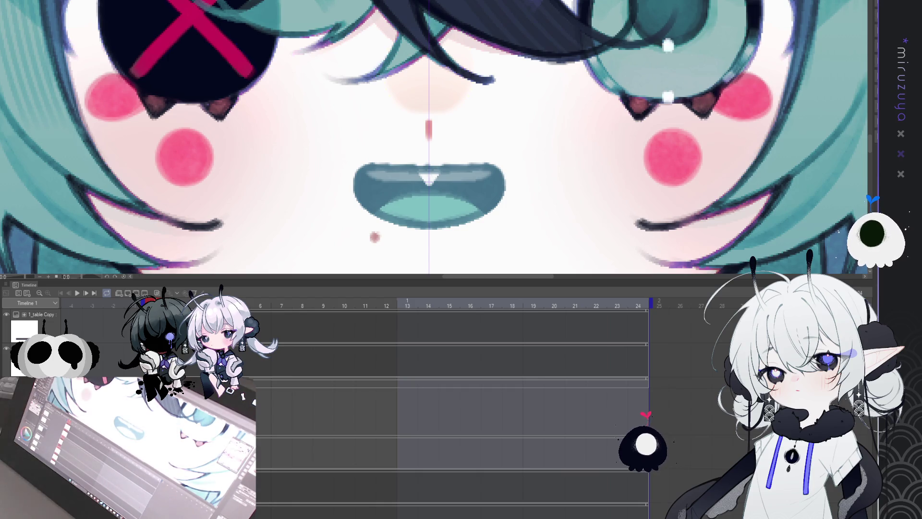
left_click_drag(370, 174, 490, 174)
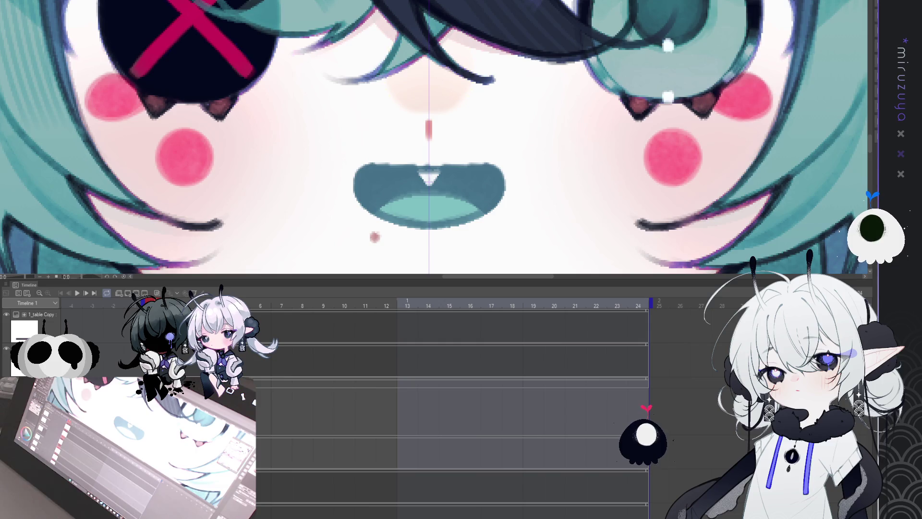
key("ctrl+0")
key("ctrl+plus")
key("ctrl+plus")
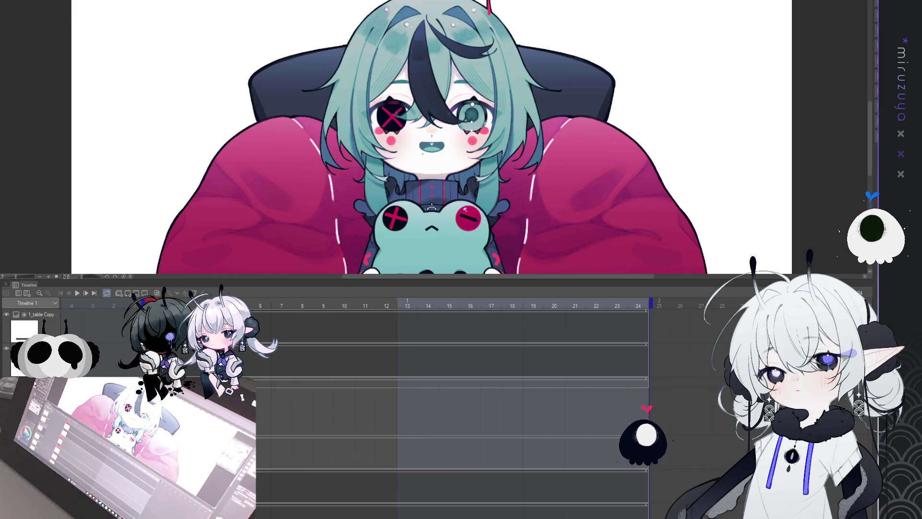
Step: Pan the teal mouth into view, then zoom out to check its white pointed teeth
scroll(433, 135, "up", 2)
scroll(433, 135, "up", 2)
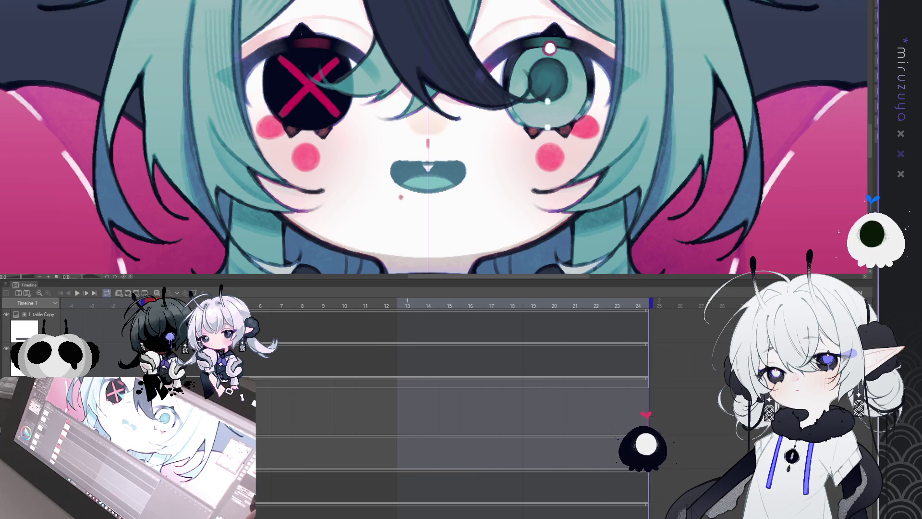
scroll(430, 144, "up", 2)
mouse_move(444, 201)
left_mouse_down()
mouse_move(460, 143)
mouse_move(473, 132)
mouse_move(462, 137)
mouse_move(455, 125)
mouse_move(461, 142)
mouse_move(478, 128)
mouse_move(455, 134)
mouse_move(490, 140)
mouse_move(495, 127)
mouse_move(481, 144)
mouse_move(485, 124)
mouse_move(488, 142)
mouse_move(485, 130)
left_mouse_up()
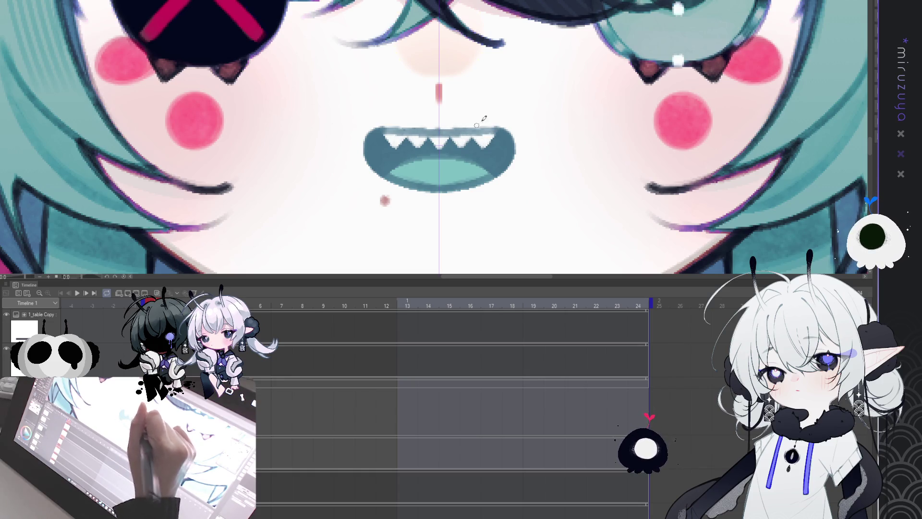
key("ctrl+minus")
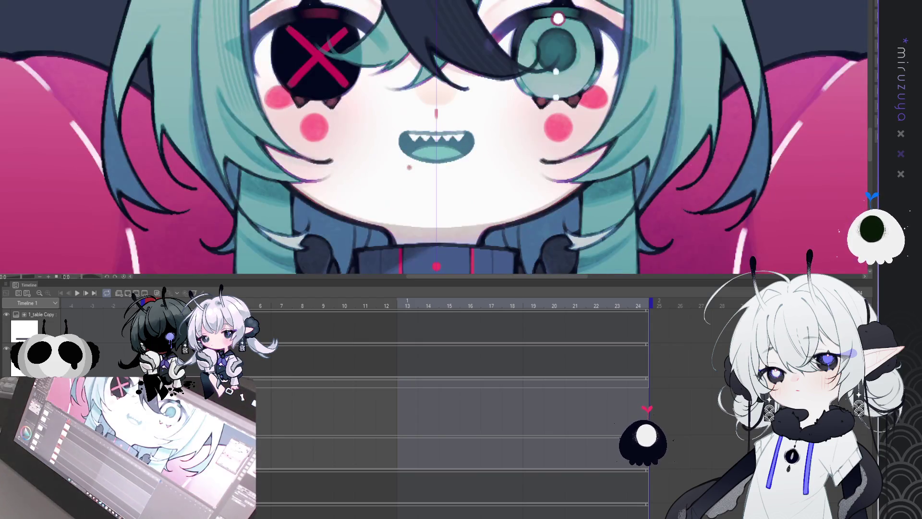
Step: Zoom in on the face, then hide and restore the face and hair artwork
key("ctrl+0")
key("ctrl+plus")
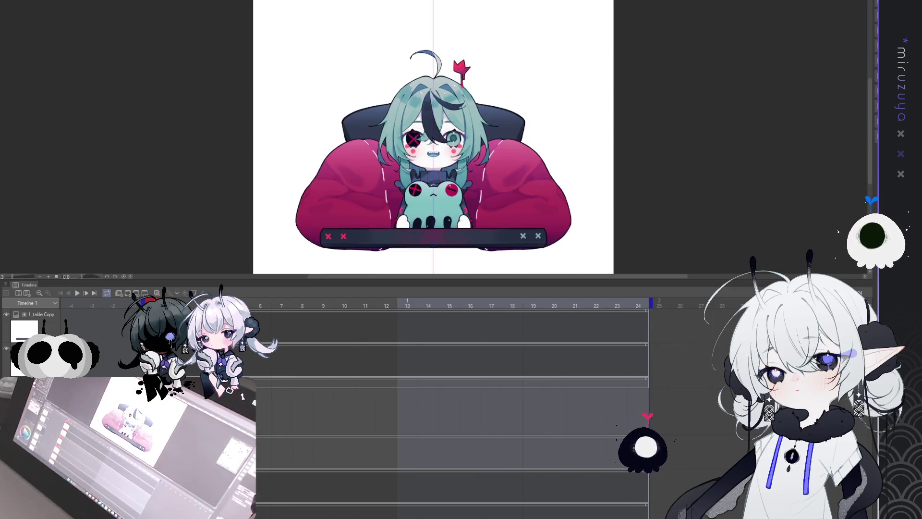
key("ctrl+plus")
key("ctrl+plus")
key("ctrl+plus")
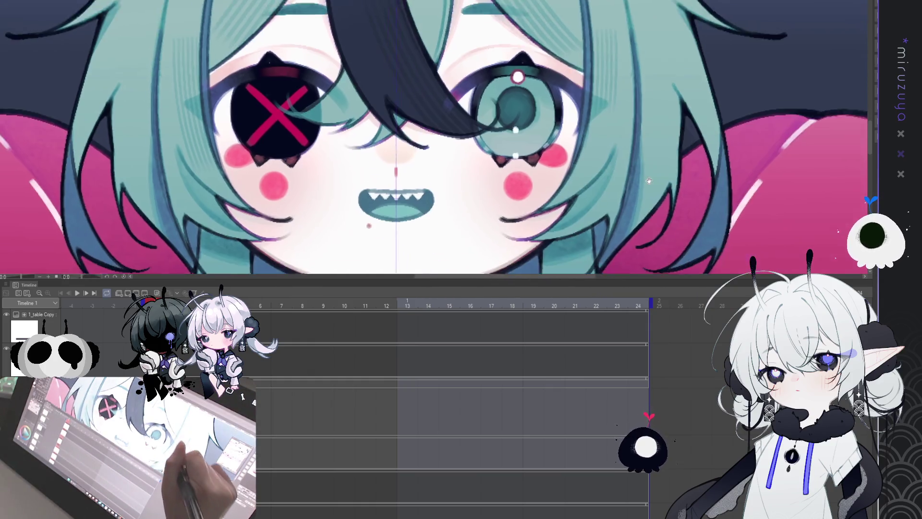
left_click_drag(649, 180, 649, 158)
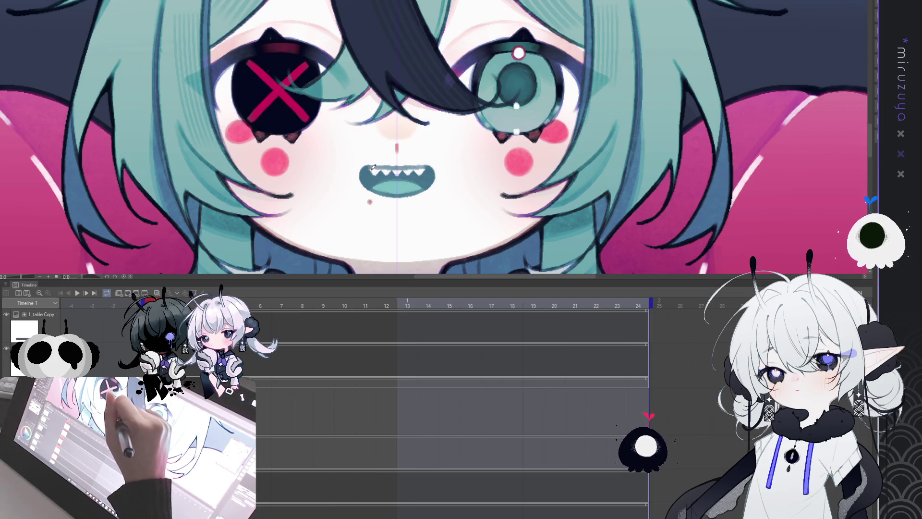
scroll(434, 130, "down", 1)
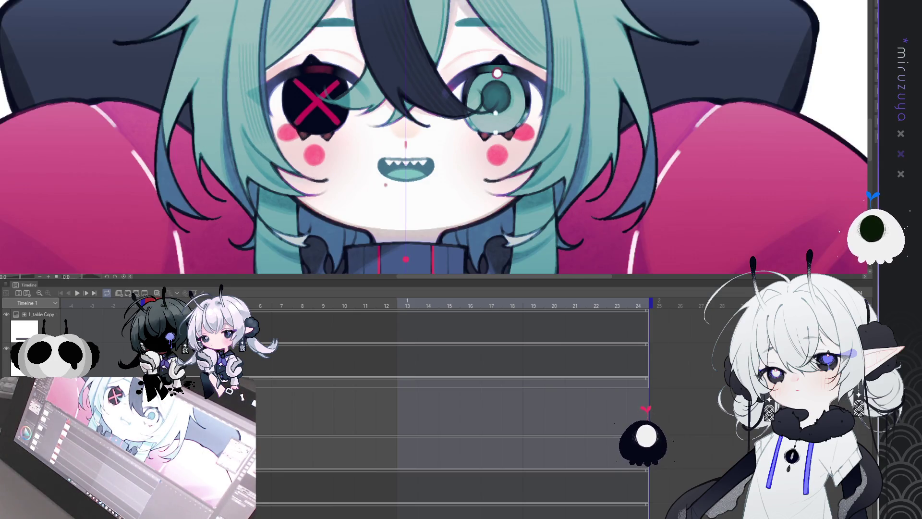
key("Delete")
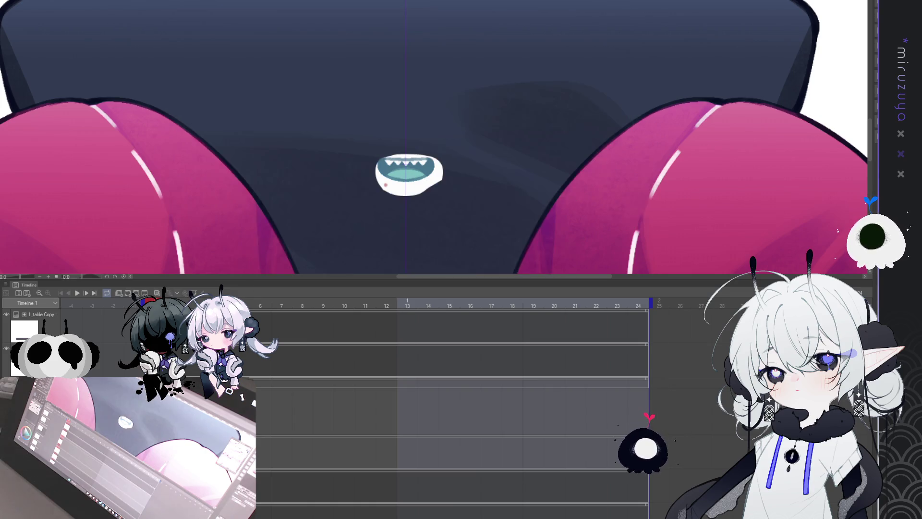
key("ctrl+z")
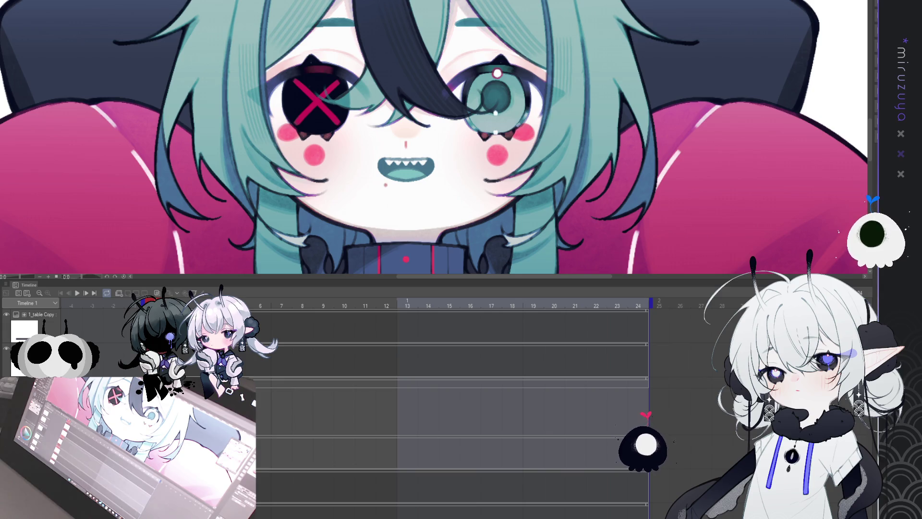
Step: Cycle the mouth cels through closed smile, toothy grin and pink-tongue grin variants
key("ctrl+z")
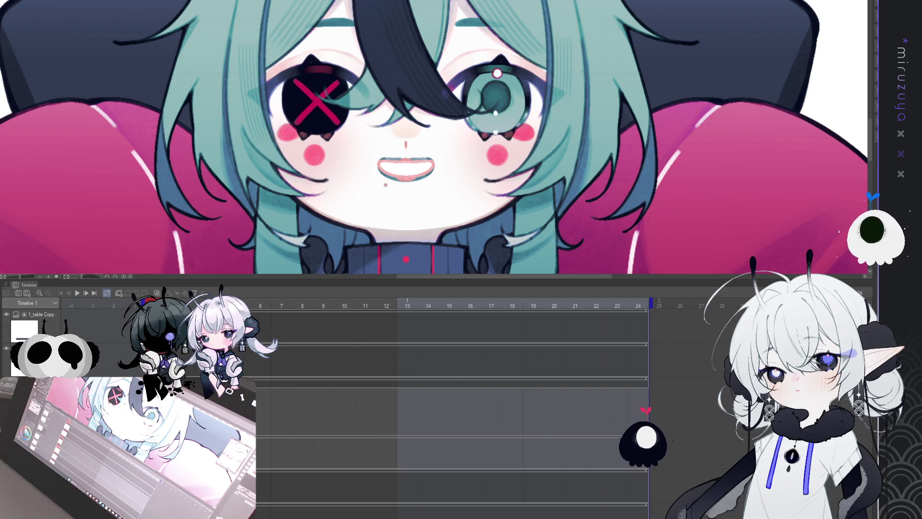
key("ctrl+y")
key("ctrl+z")
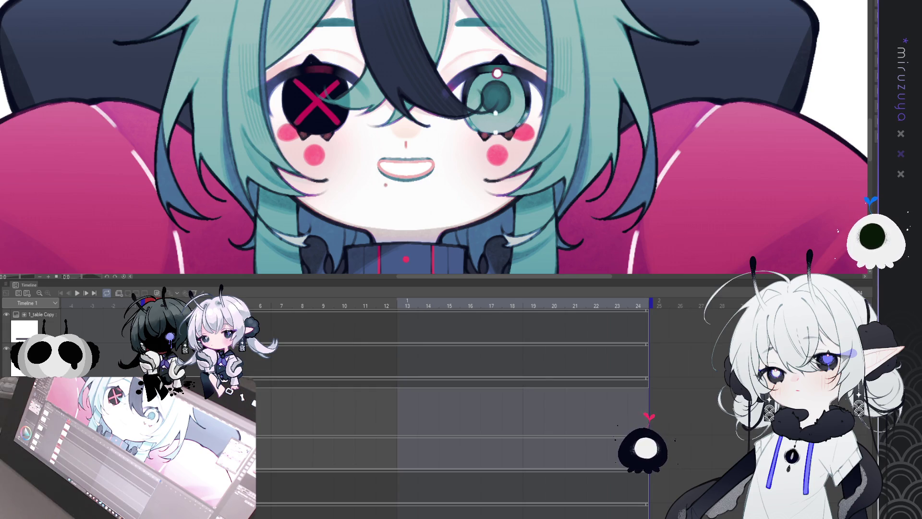
key("ctrl+y")
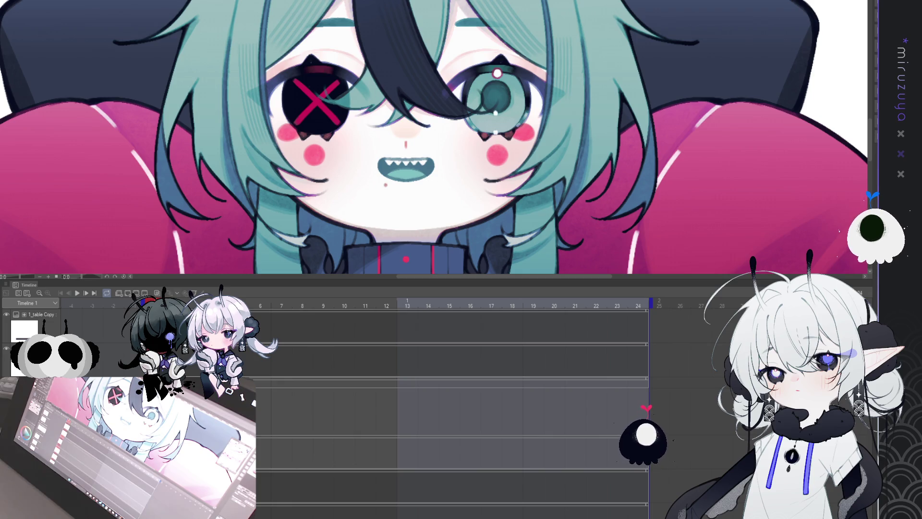
key("ctrl+z")
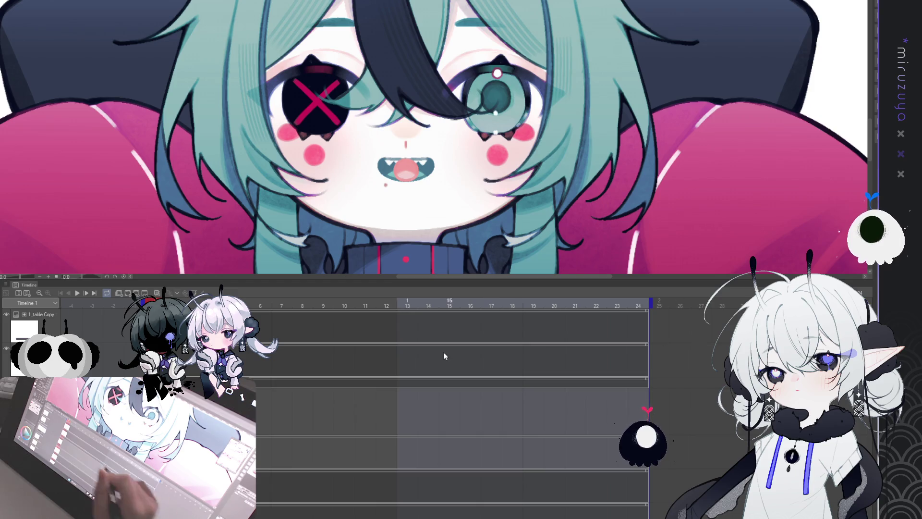
key("ctrl+y")
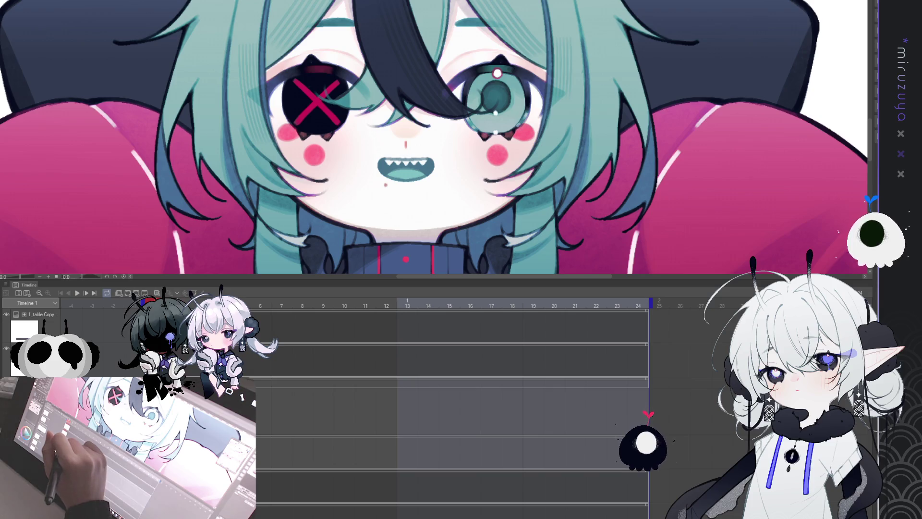
key("ctrl+z")
key("ctrl+y")
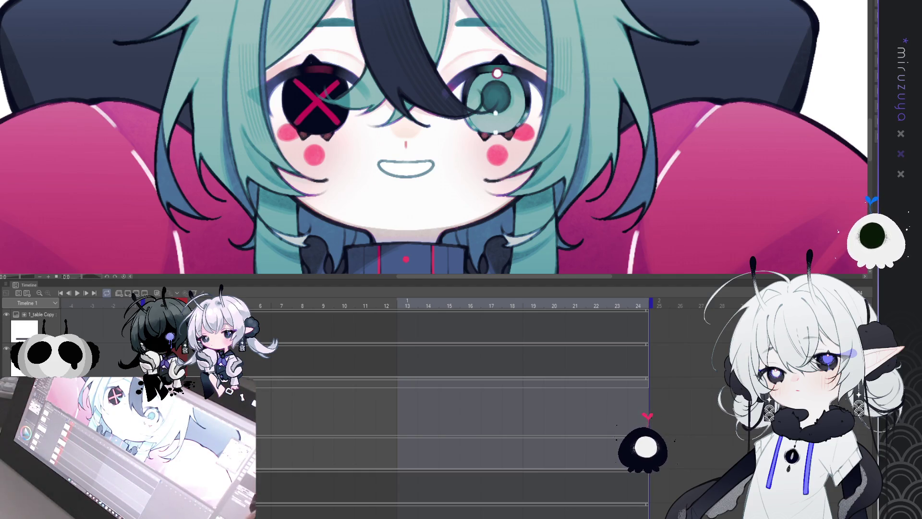
key("ctrl+plus")
Step: Restore the dark teal mouth outline and draw small pointed teeth inside the smile
key("ctrl+z")
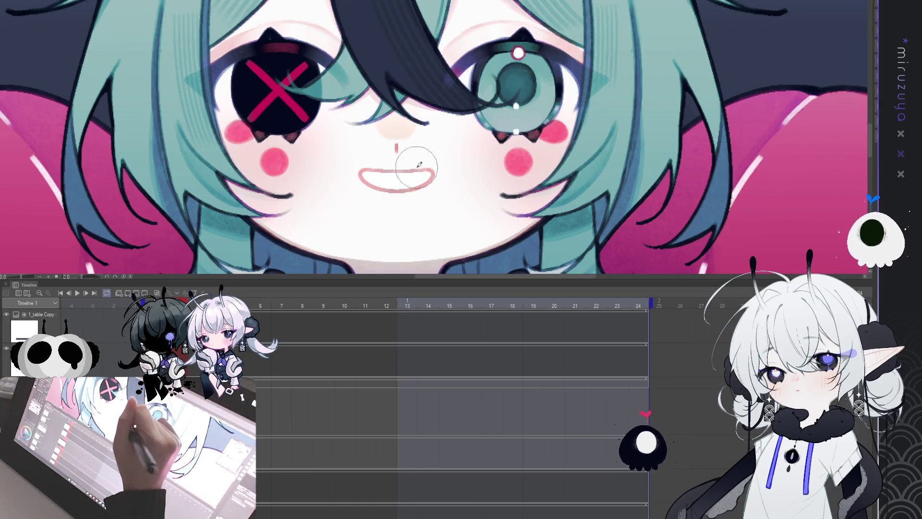
key("ctrl+y")
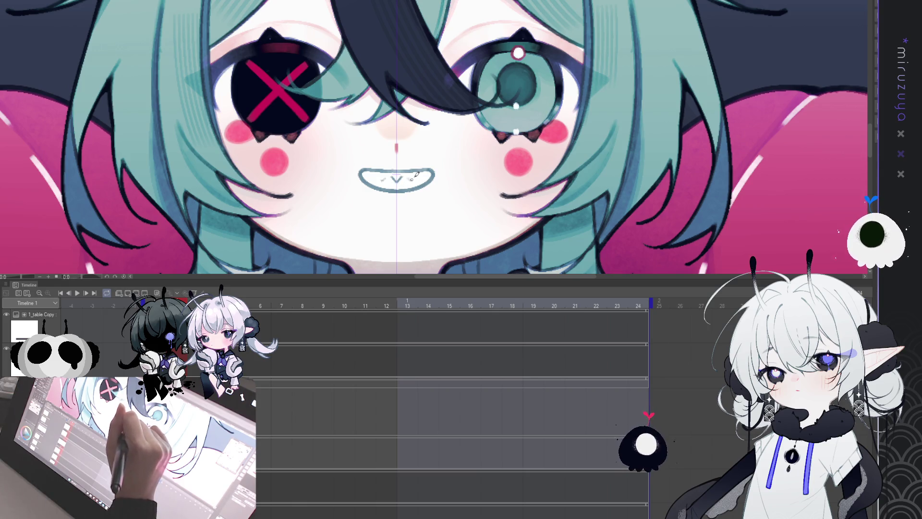
left_click_drag(408, 176, 416, 178)
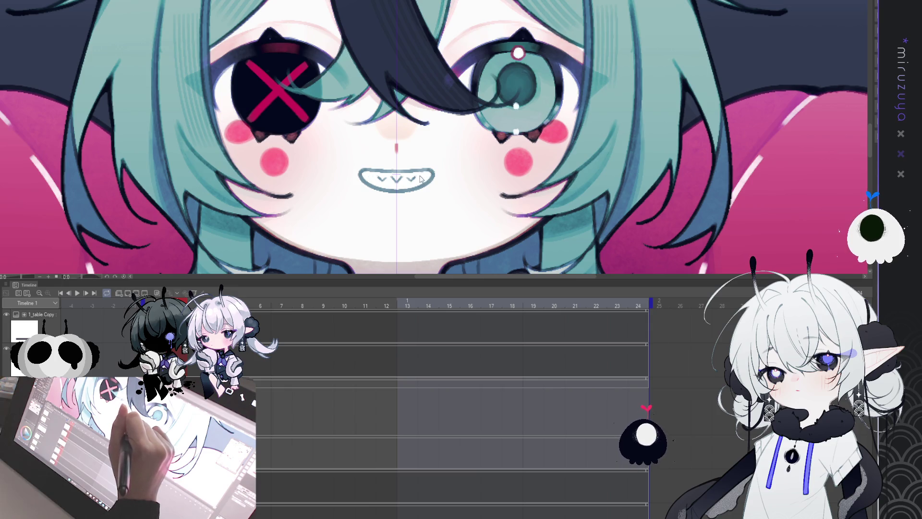
left_click_drag(425, 175, 426, 178)
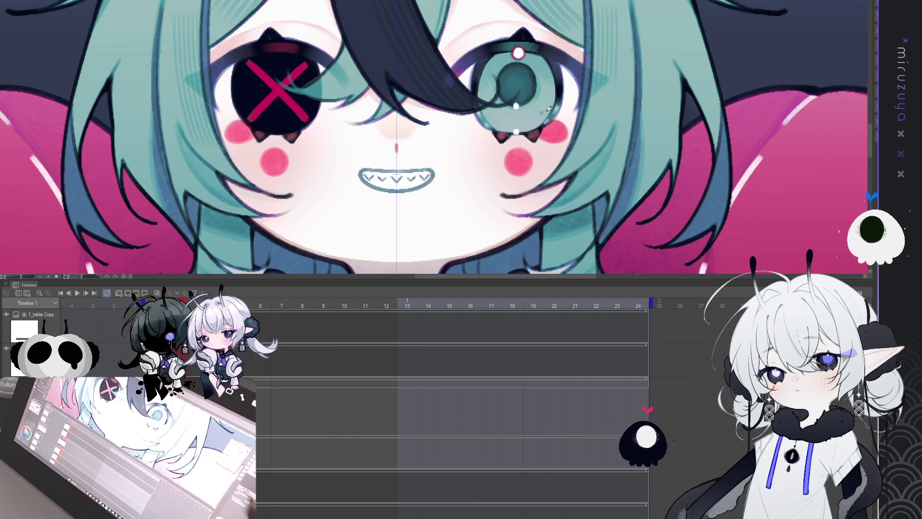
key("ctrl+minus")
key("ctrl+plus")
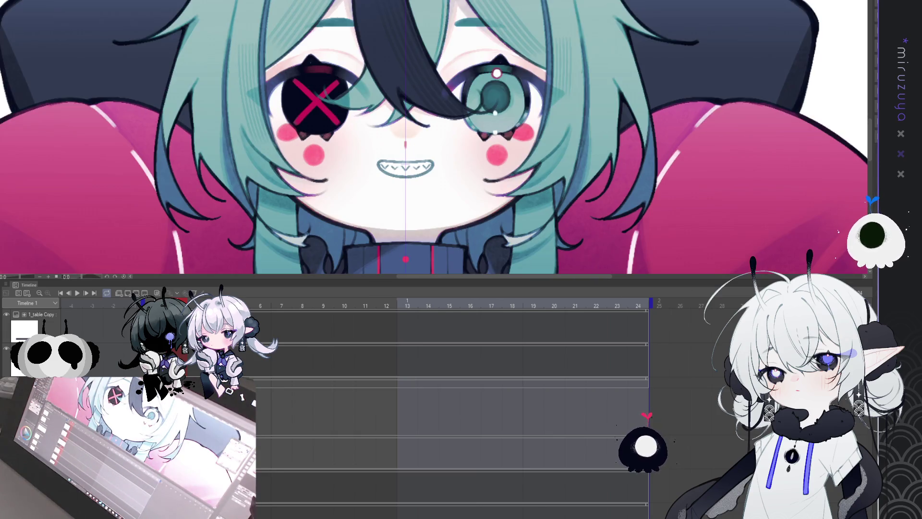
left_click(401, 174)
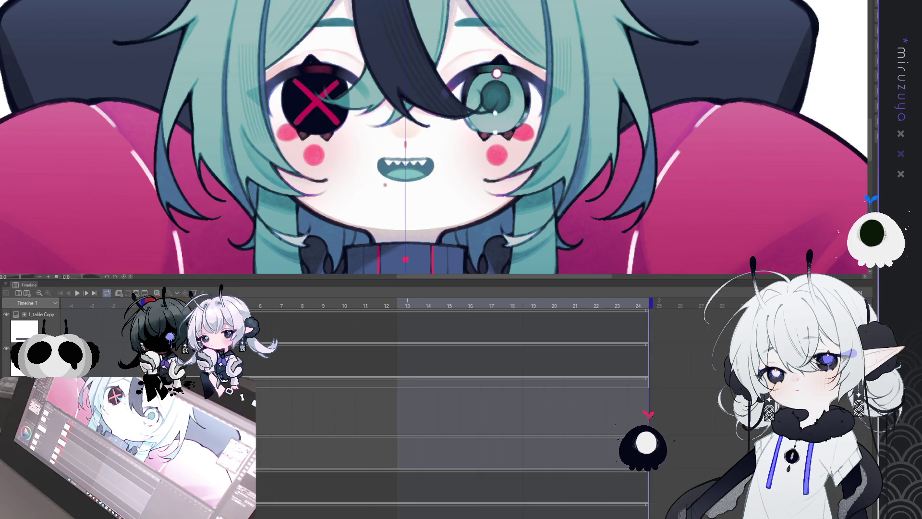
key("ctrl+z")
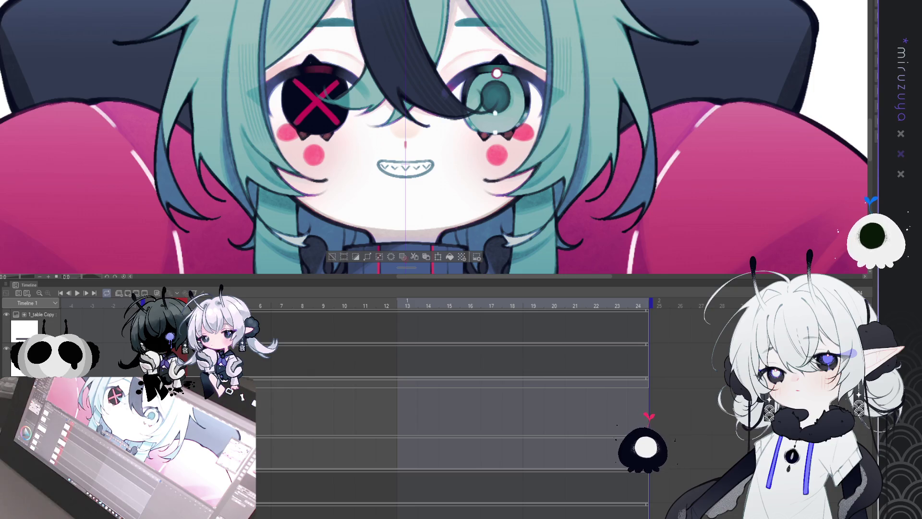
key("ctrl+z")
key("ctrl+y")
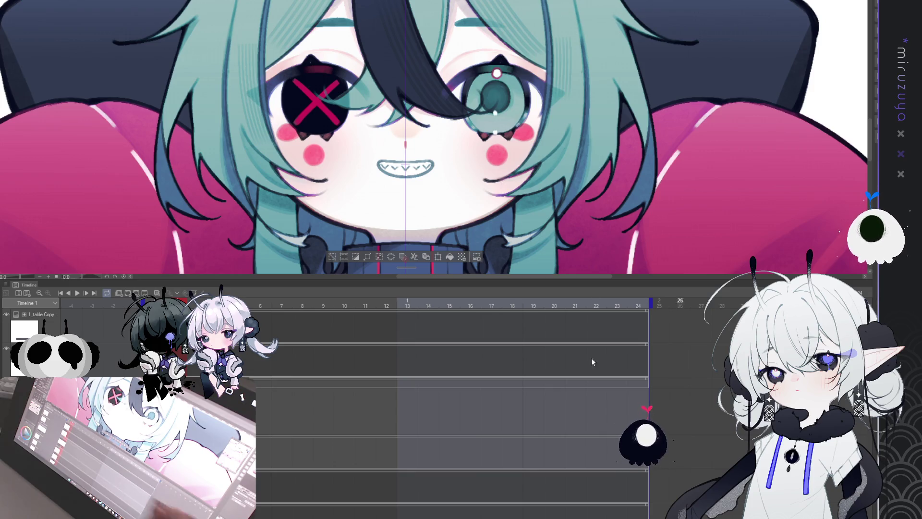
key("ctrl+z")
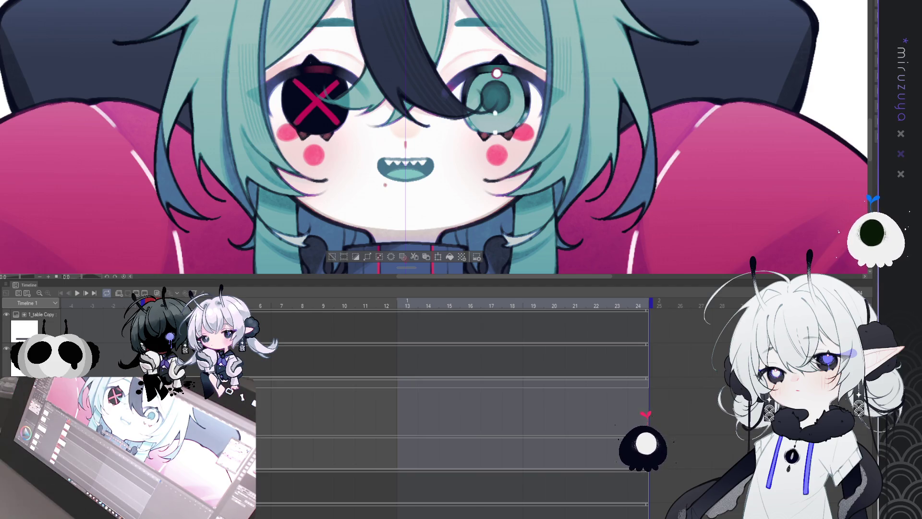
key("ctrl+y")
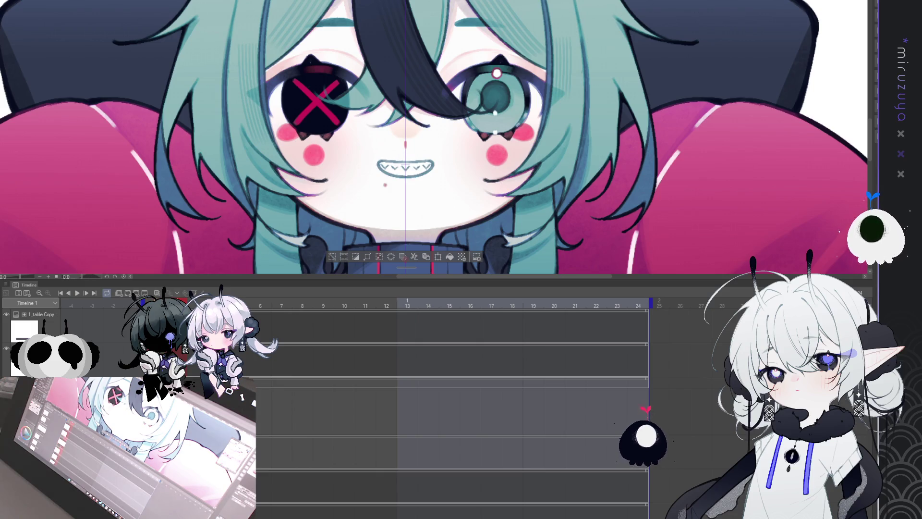
left_click(406, 260)
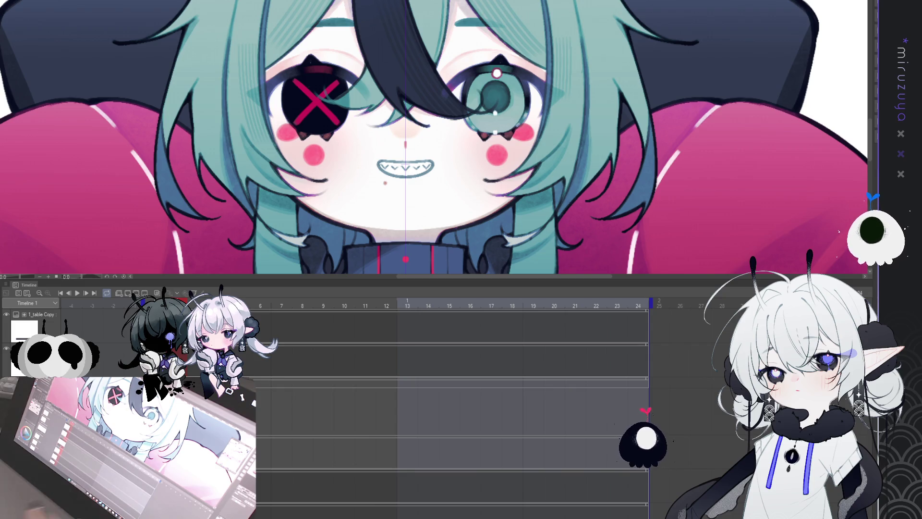
key("ctrl+plus")
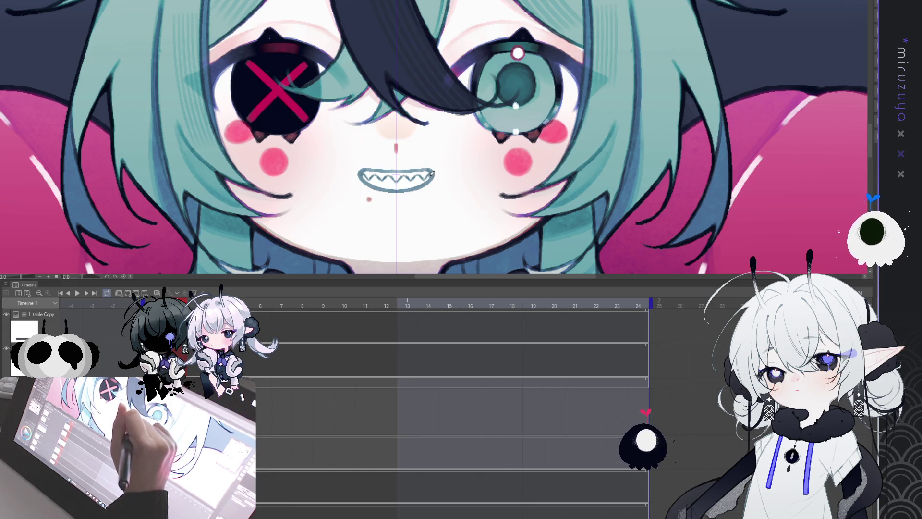
key("ctrl+0")
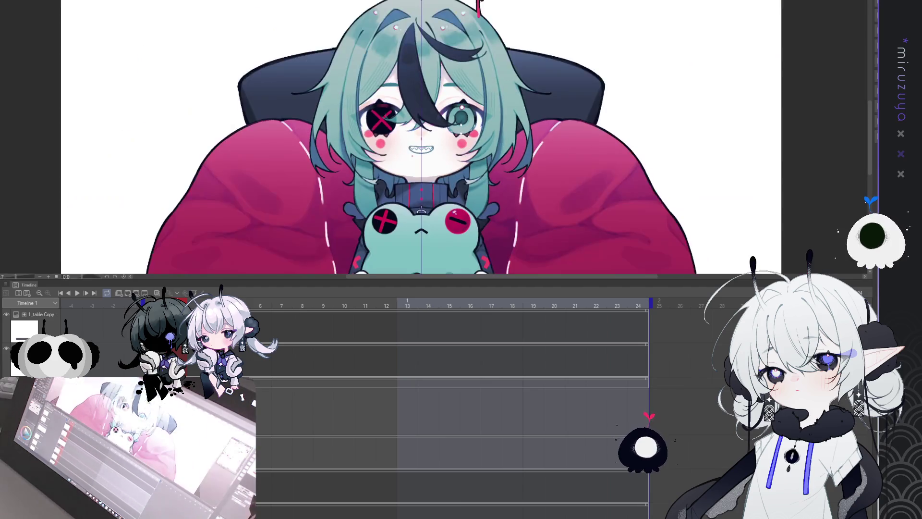
scroll(421, 140, "up", 4)
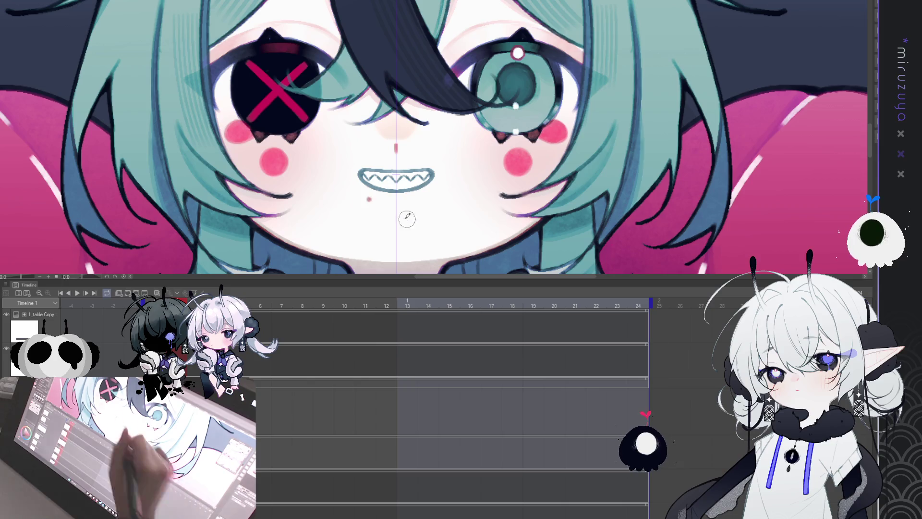
left_click_drag(382, 189, 410, 191)
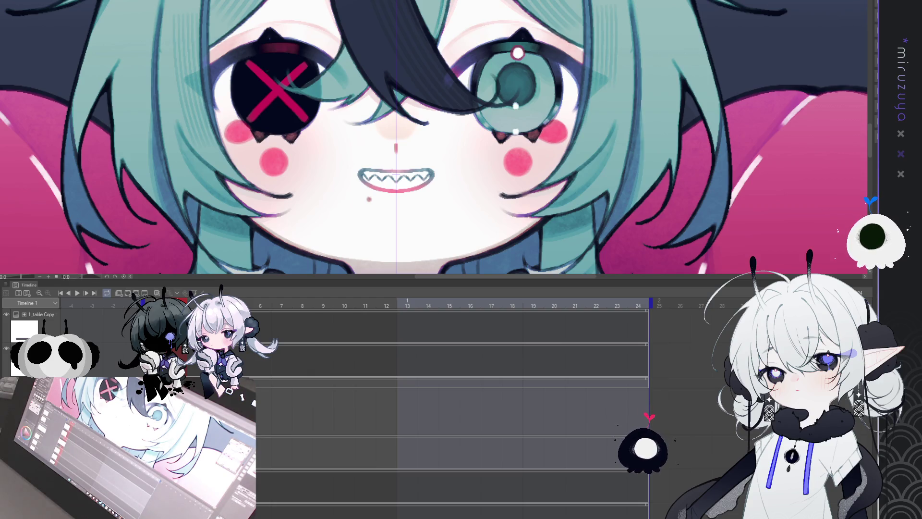
left_click_drag(393, 144, 385, 115)
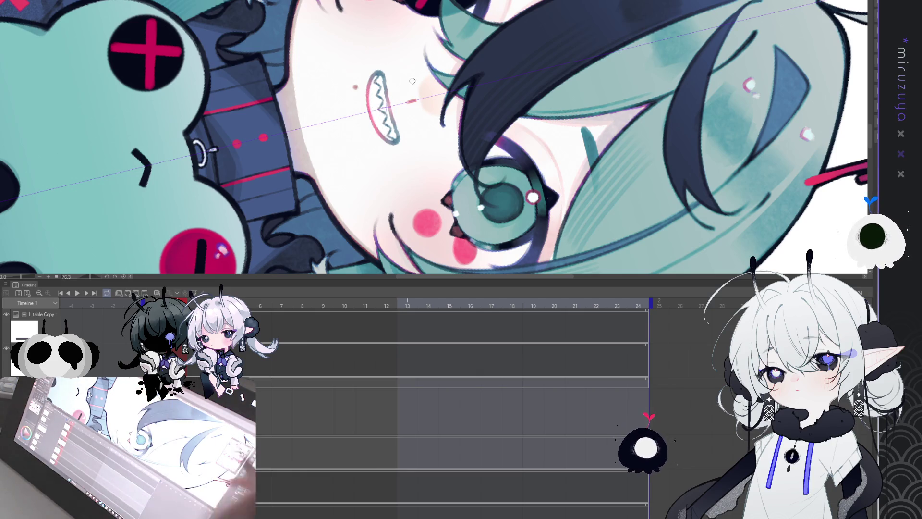
key("at")
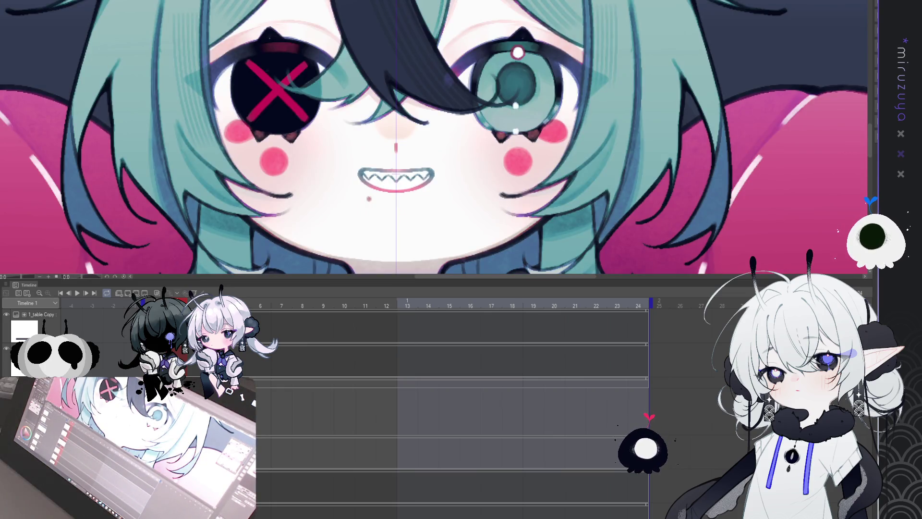
key("ctrl+minus")
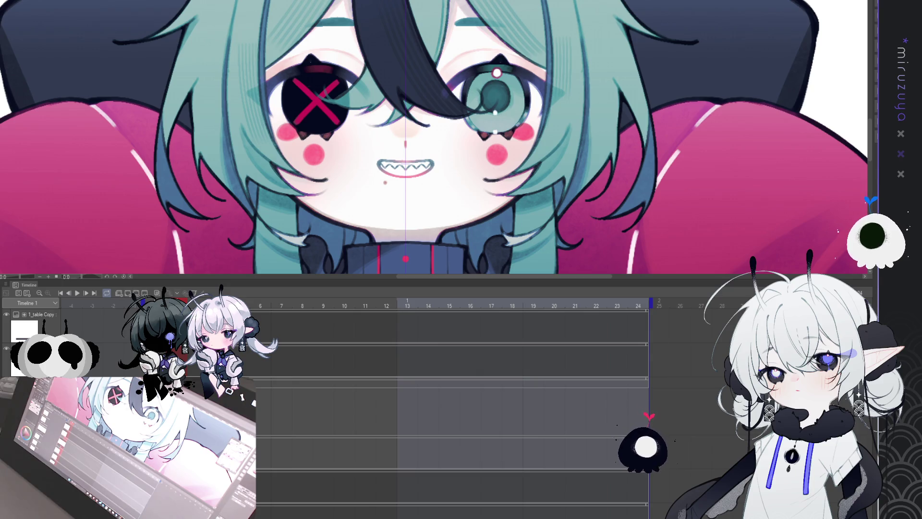
Step: Hide the toothy grin cel and show the open "o" mouth cel instead
left_click(252, 354)
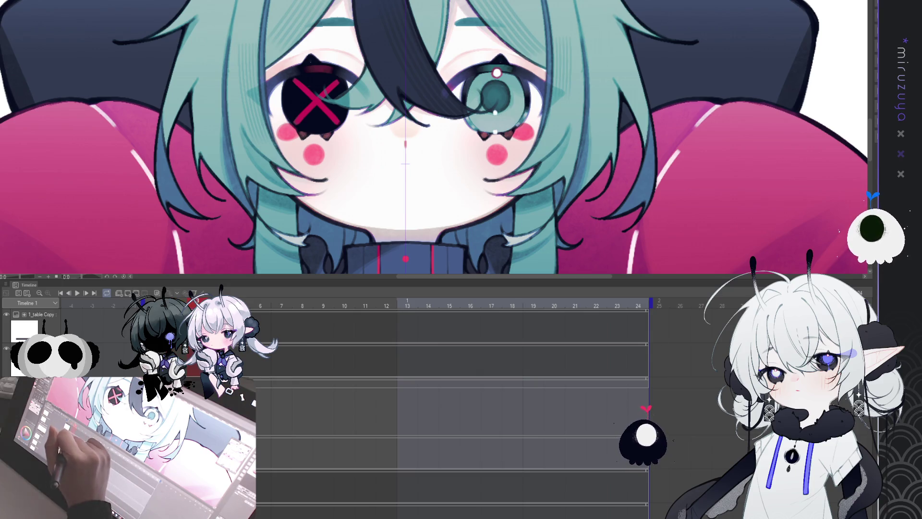
left_click(337, 451)
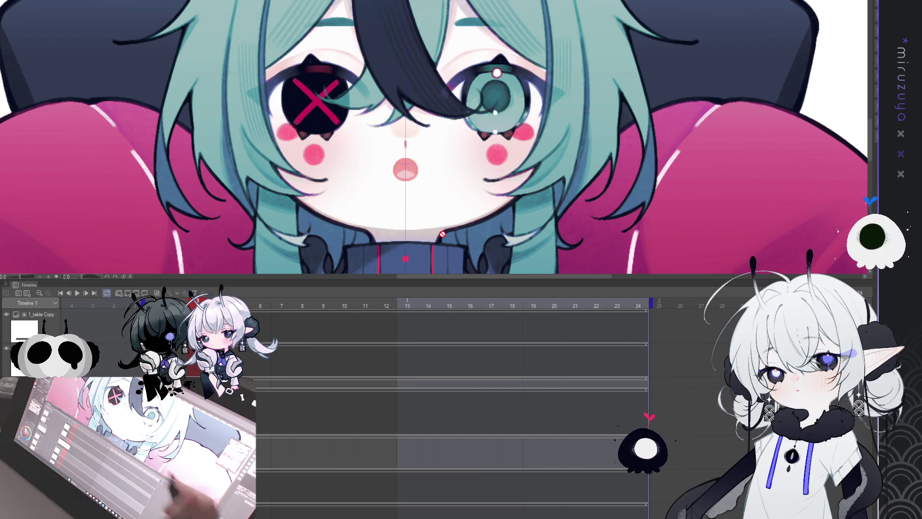
key("ctrl+plus")
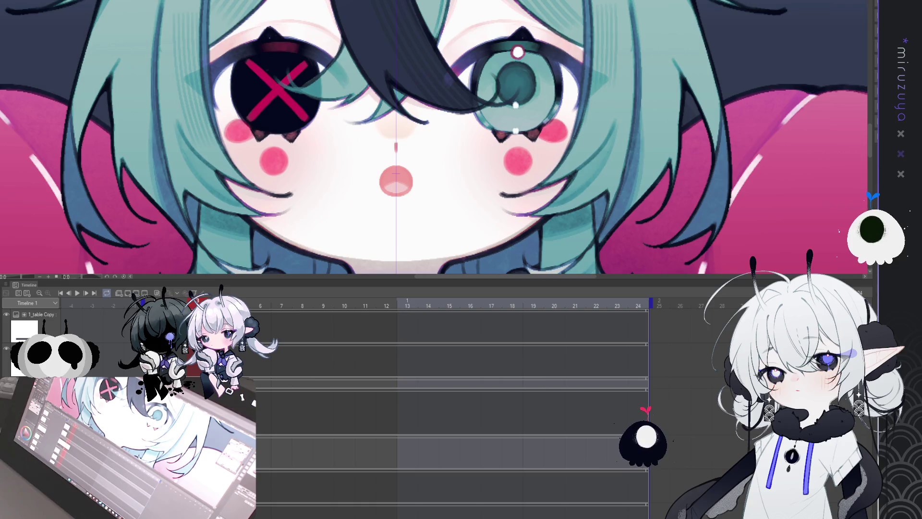
key("ctrl+t")
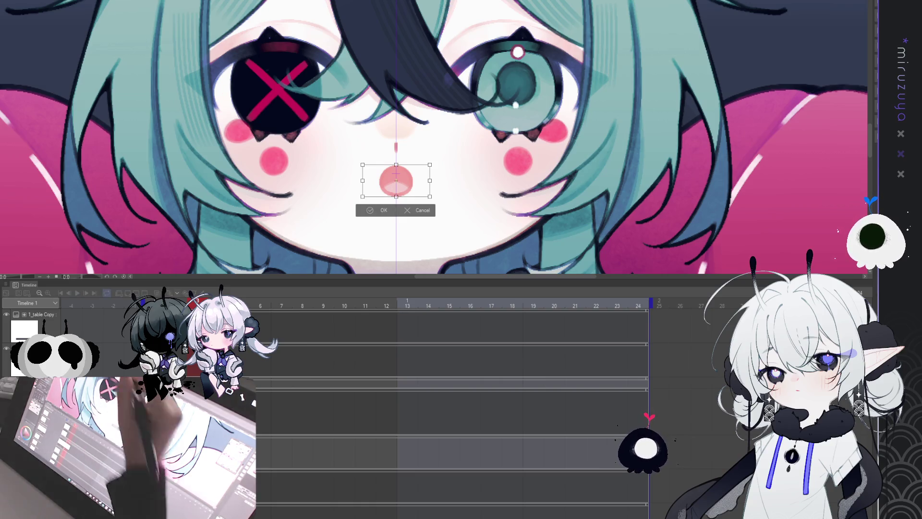
Step: Enlarge the "o" mouth slightly downward and preview the animation playback
left_click_drag(396, 193, 397, 197)
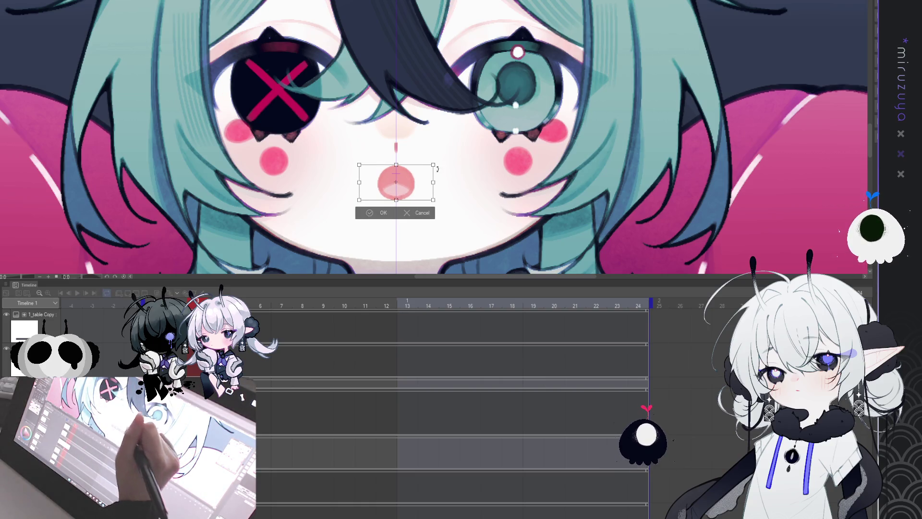
left_click(381, 213)
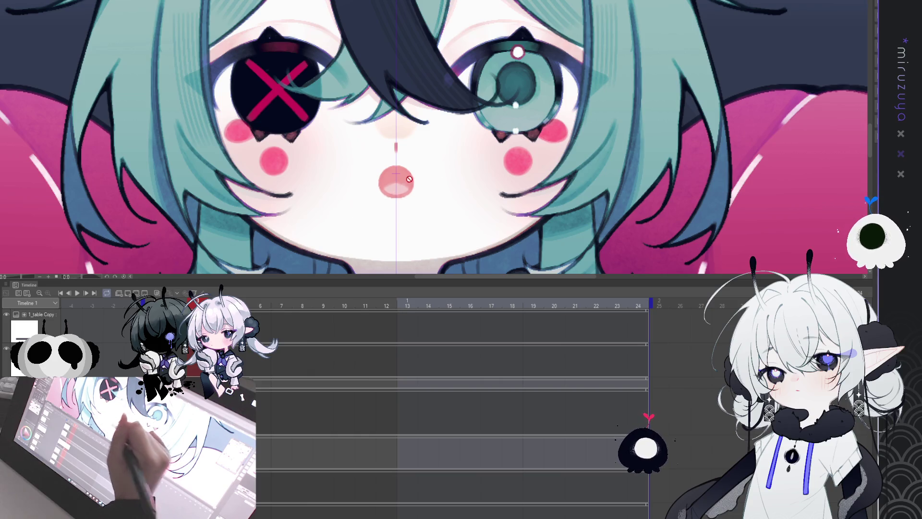
key("space")
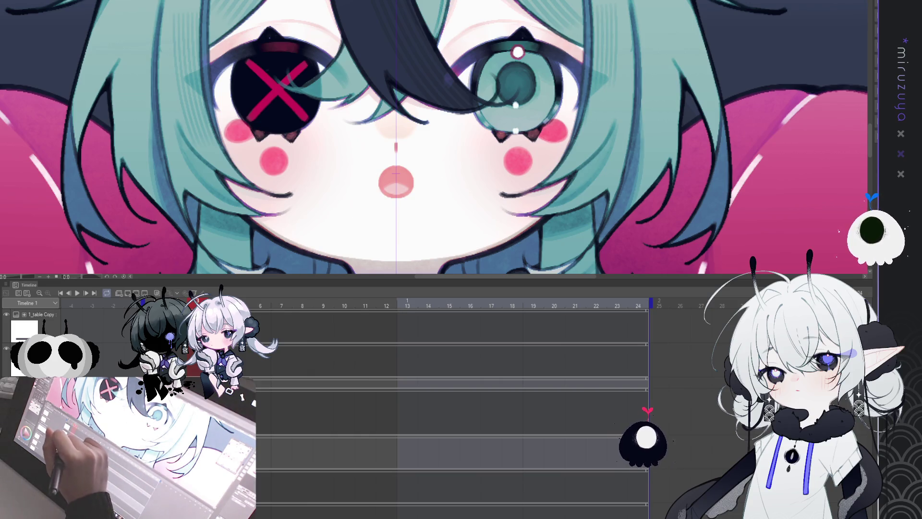
key("space")
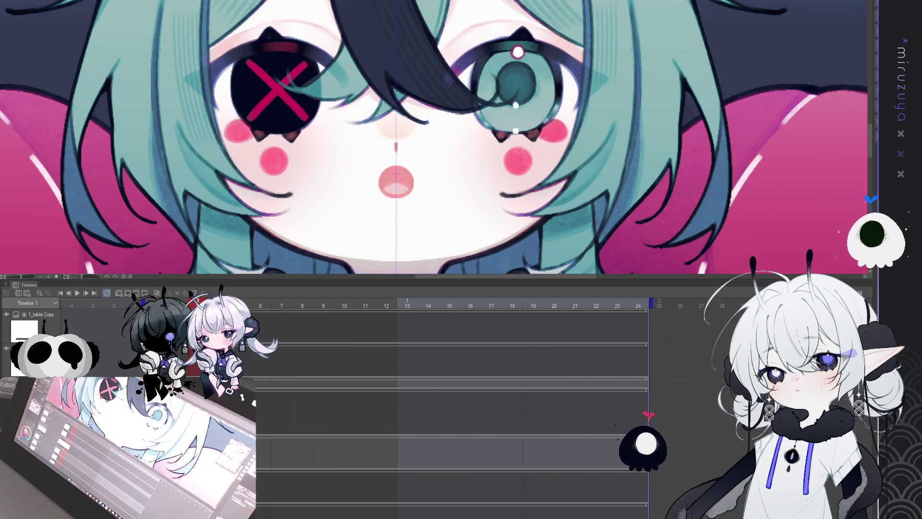
key("space")
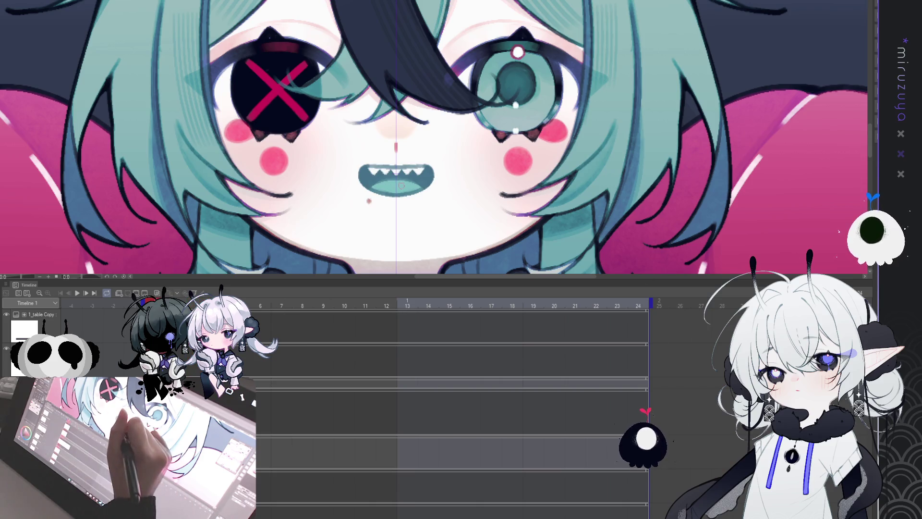
key("space")
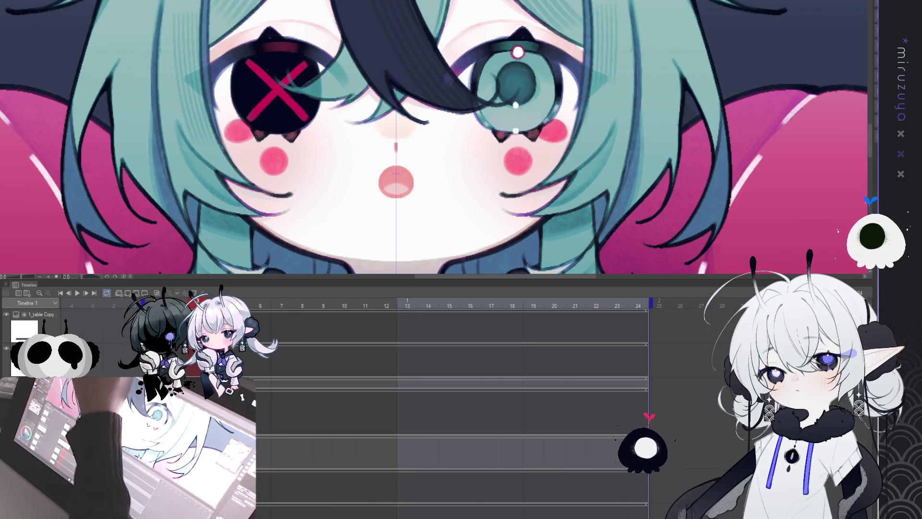
key("space")
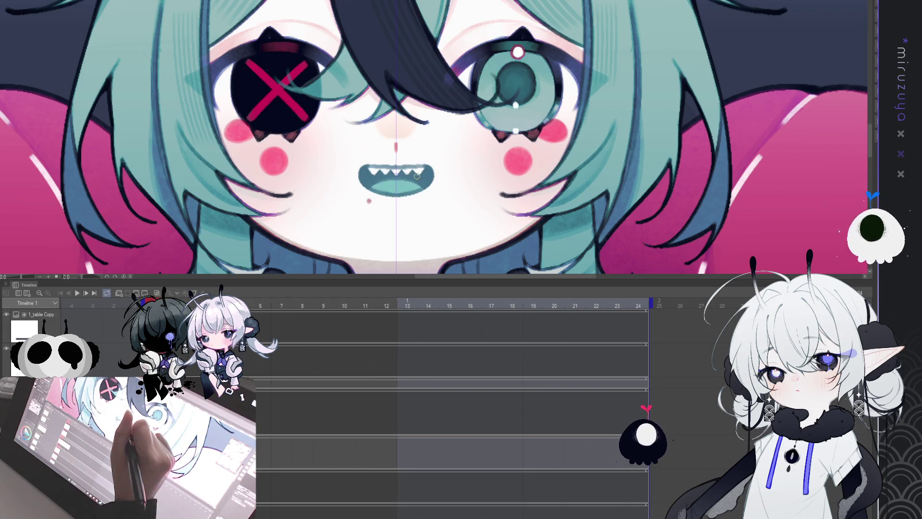
key("space")
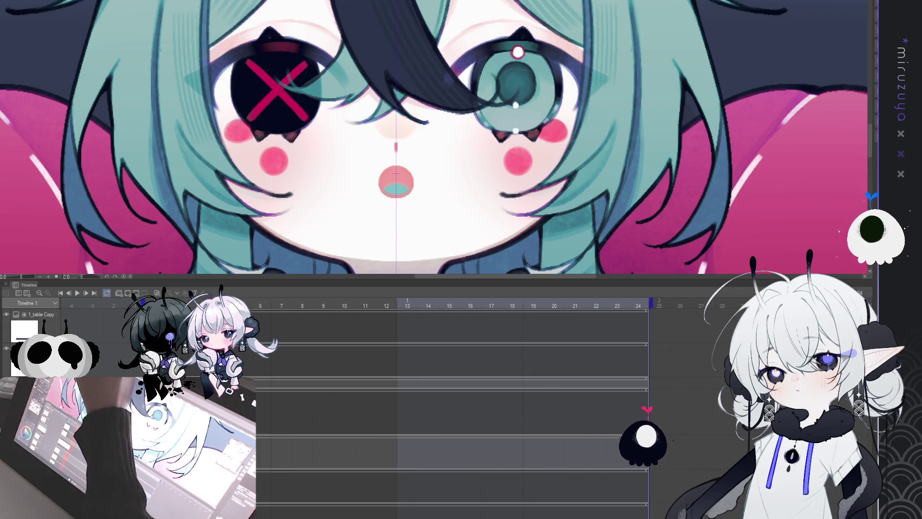
Step: Step back through the teal "o" mouth to the toothy grin with mole
key("ctrl+z")
key("ctrl+z")
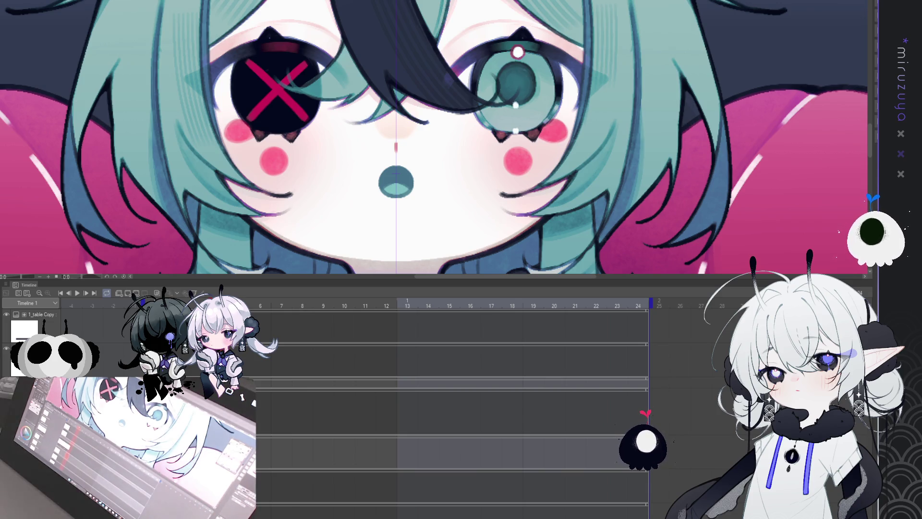
key("ctrl+z")
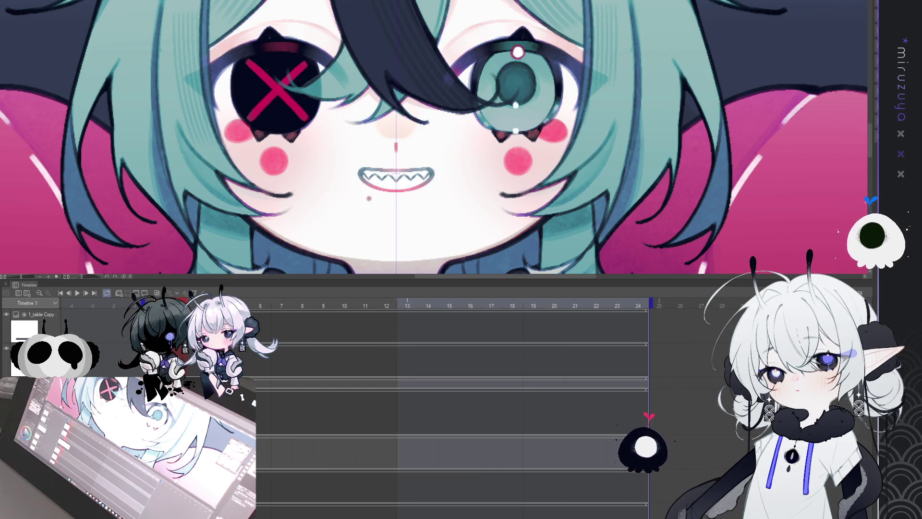
key("ctrl+z")
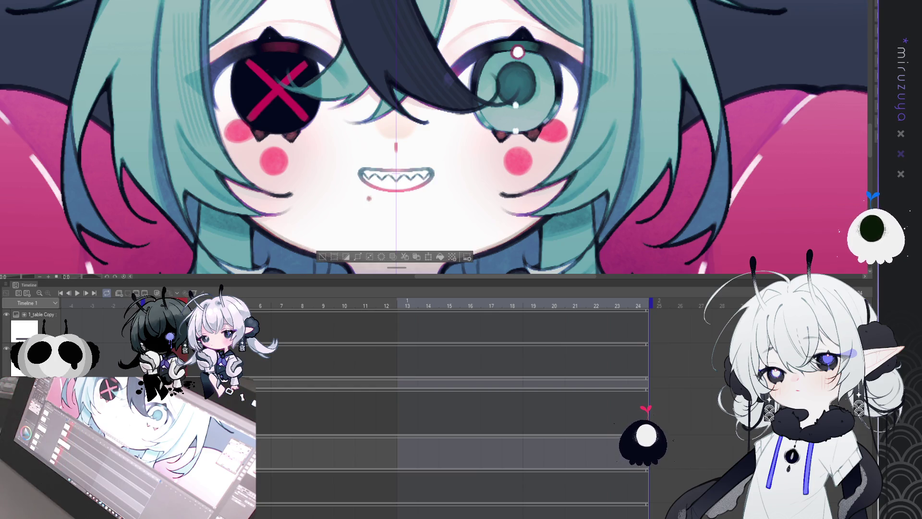
Step: Step through undo and redo to compare the teal 'o' mouth with the toothy grin
key("ctrl+z")
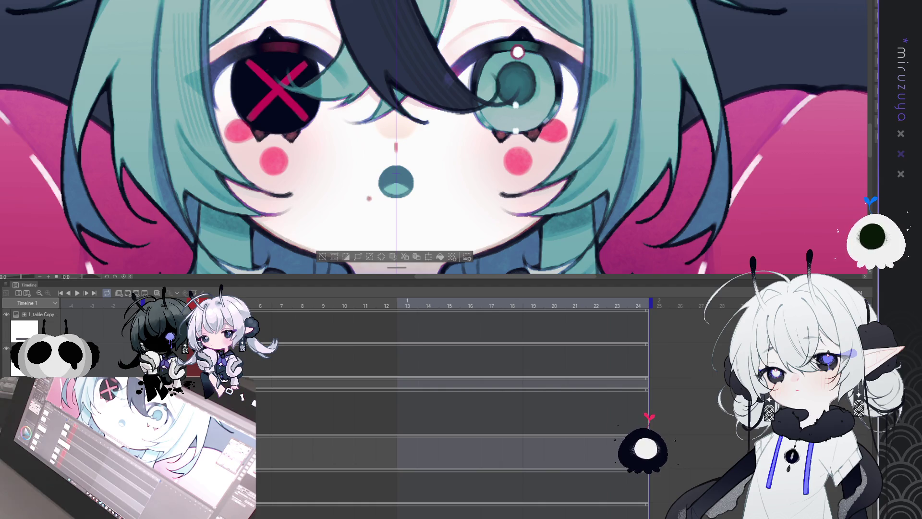
key("ctrl+z")
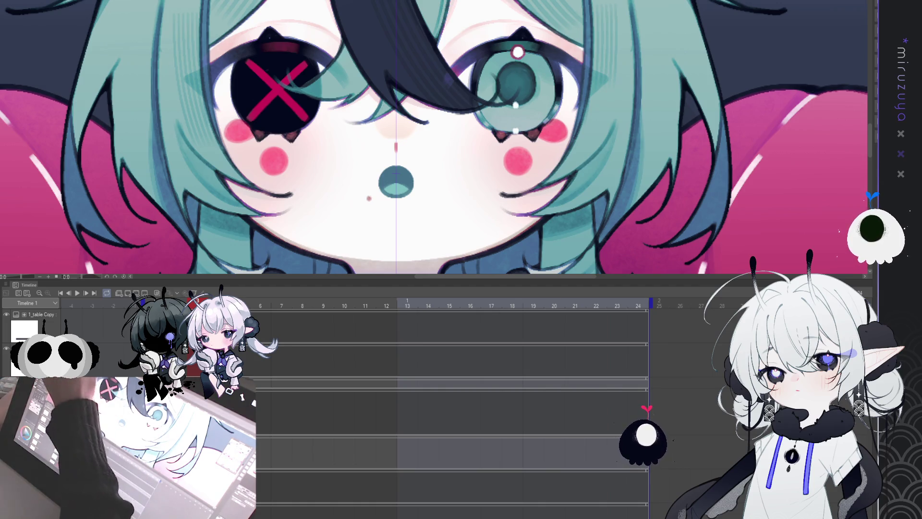
key("ctrl+z")
key("ctrl+z")
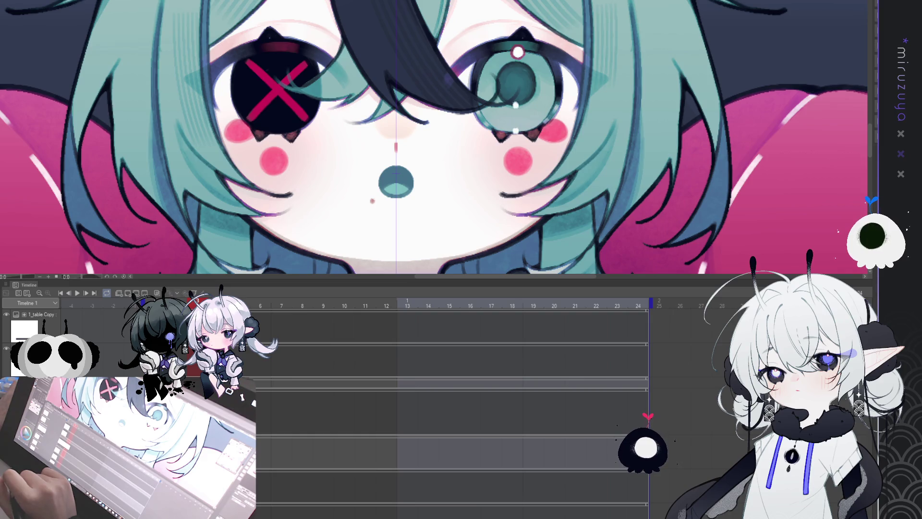
key("ctrl+y")
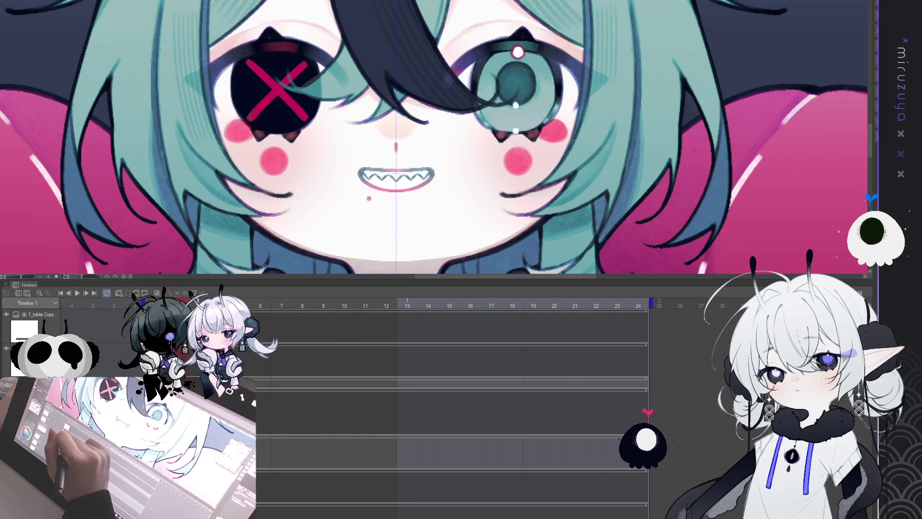
key("ctrl+z")
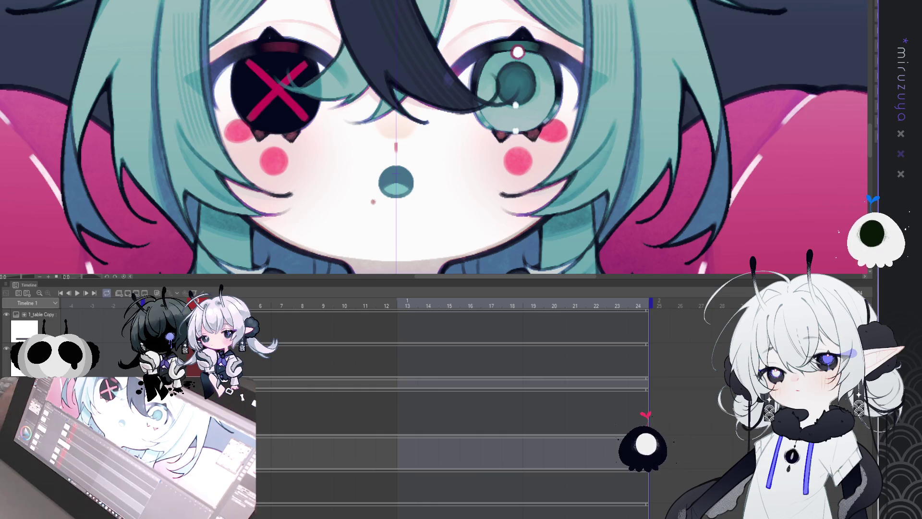
key("ctrl+0")
key("ctrl+plus")
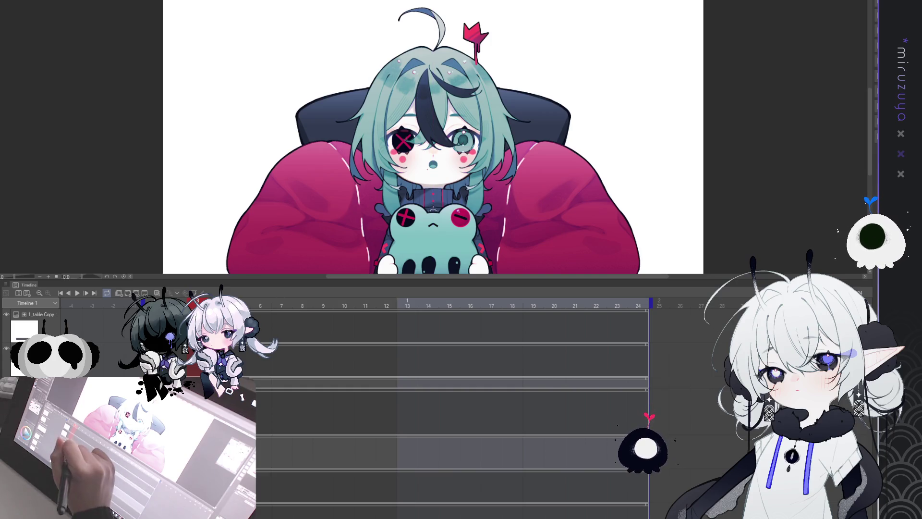
key("ctrl+y")
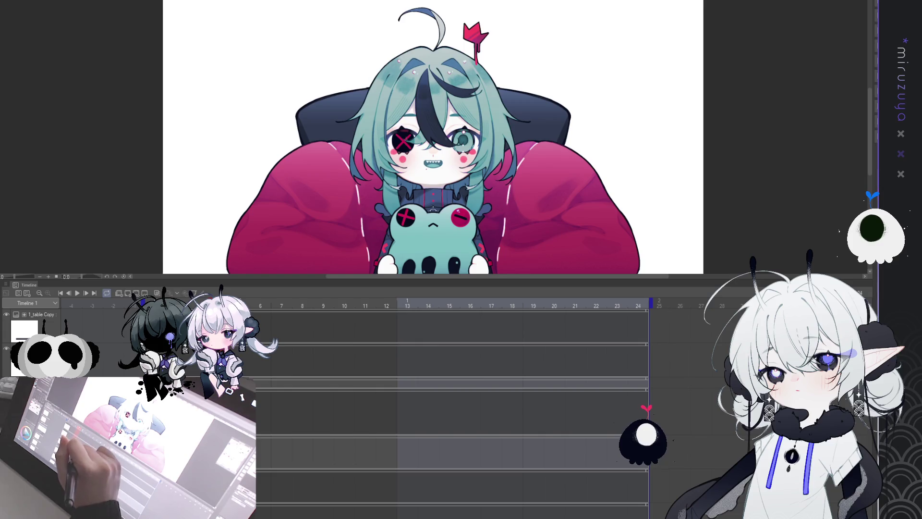
key("ctrl+y")
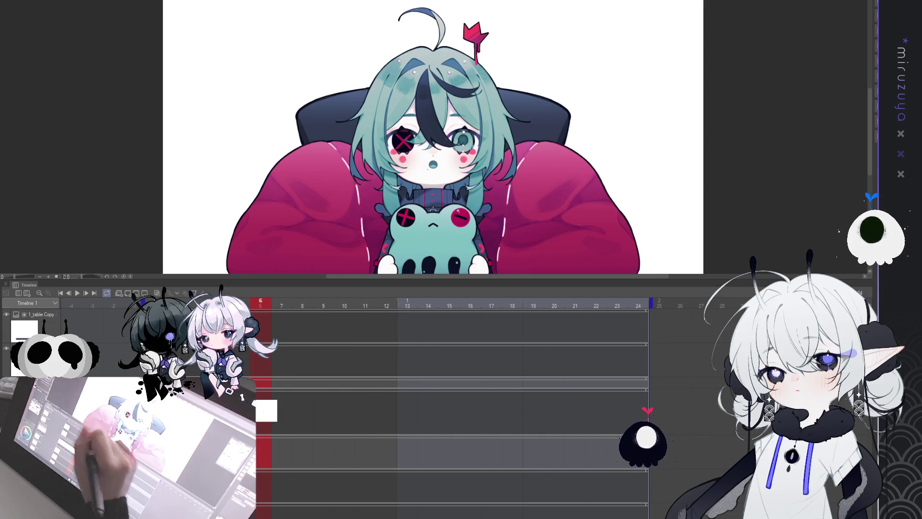
Step: Place the grin mouth cel at frame 7, then cels 2 and 3 at frames 8–9, and preview
left_click(76, 293)
left_click(76, 293)
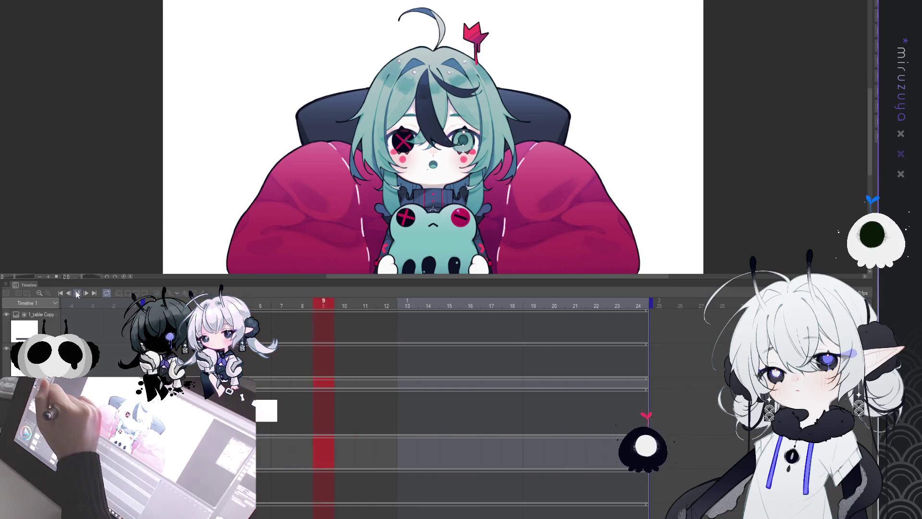
left_click(285, 408)
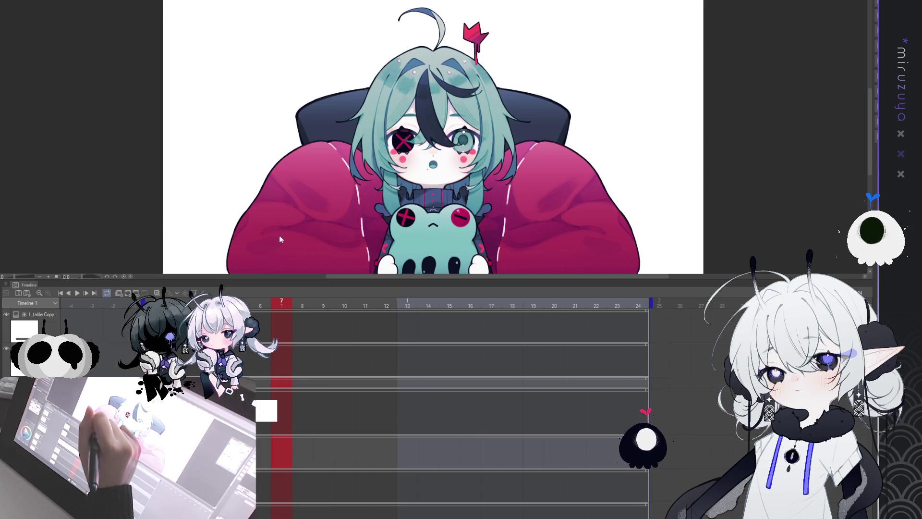
left_click(281, 319)
left_click(312, 329)
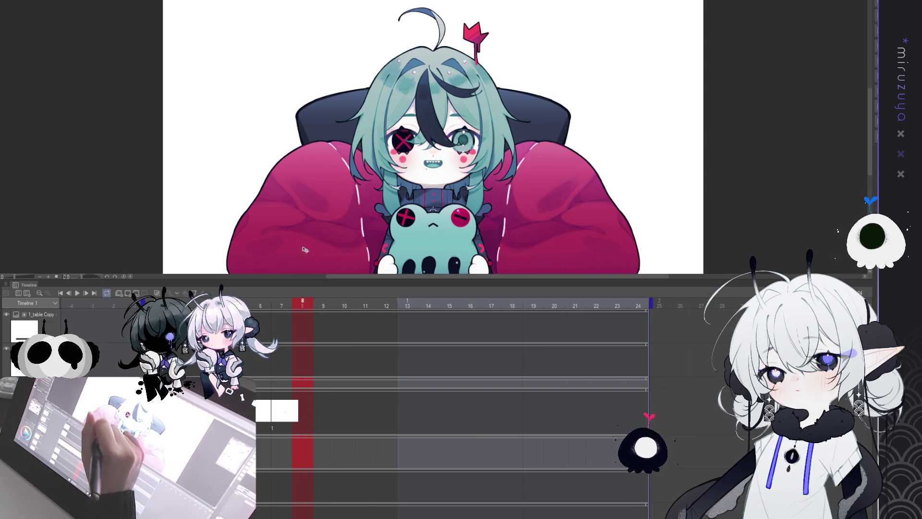
left_click(303, 411)
left_click(331, 411)
left_click(324, 411)
left_click(76, 292)
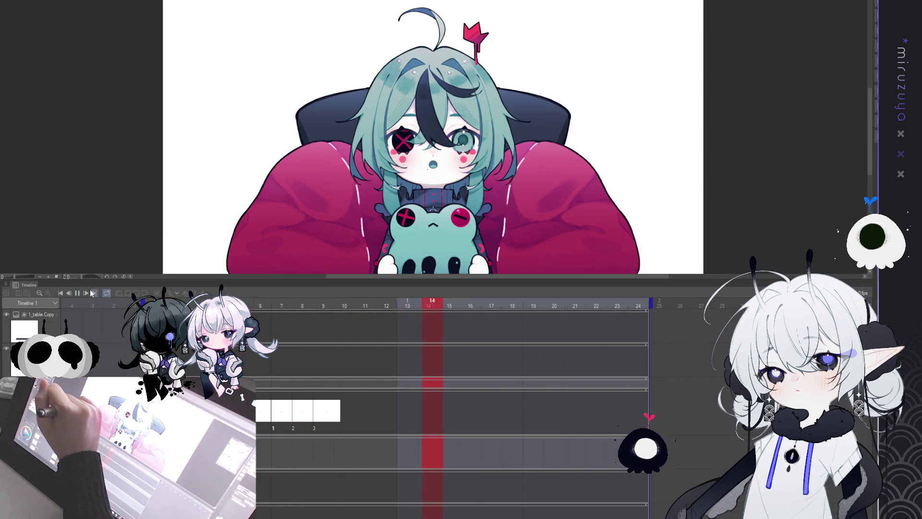
left_click(78, 293)
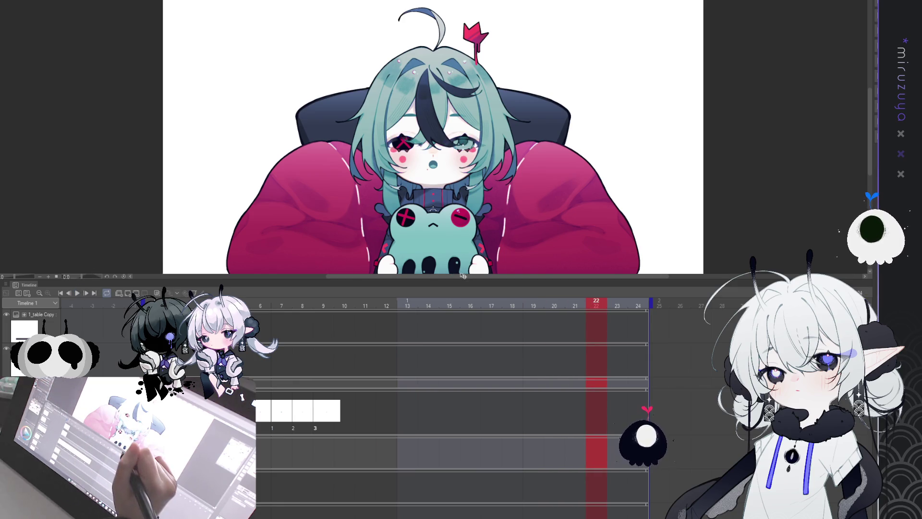
Step: Assign mouth cels 1, 2, 3 in turn across frames 10–15 and play back to check timing
left_click(349, 407)
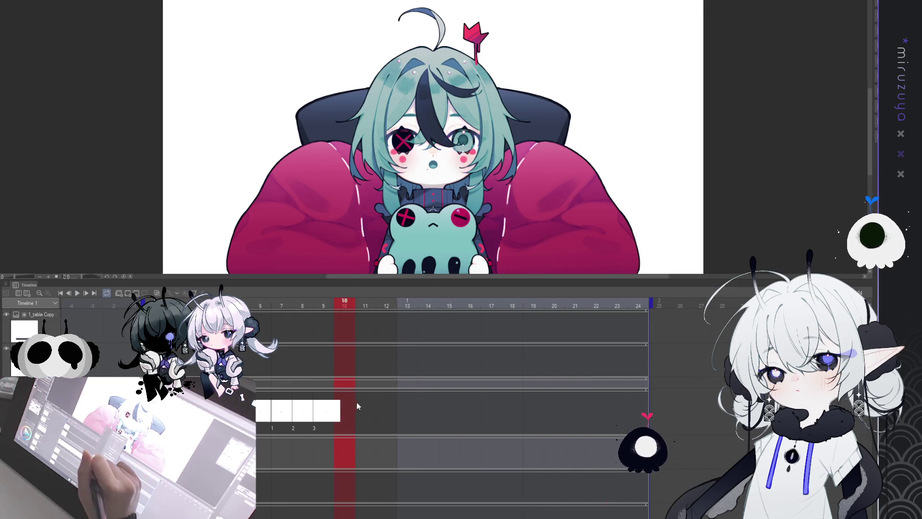
type("1")
left_click(370, 411)
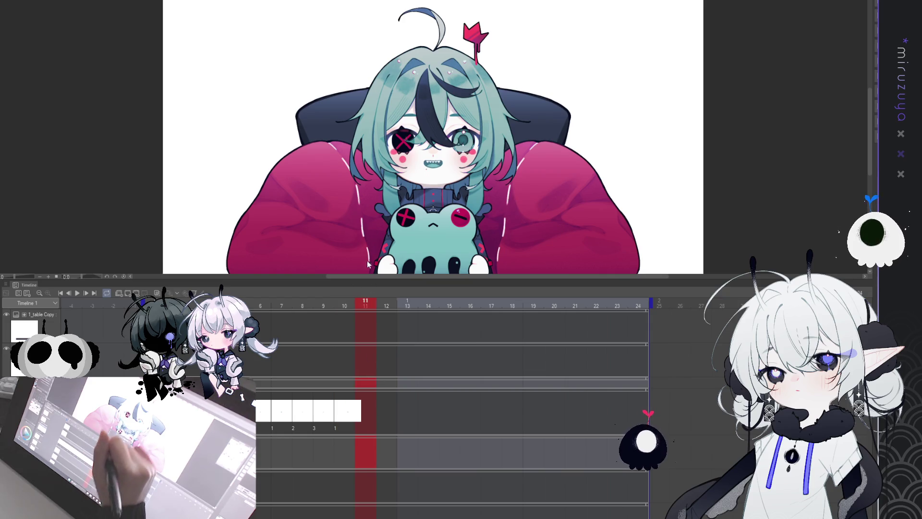
type("2")
type("3")
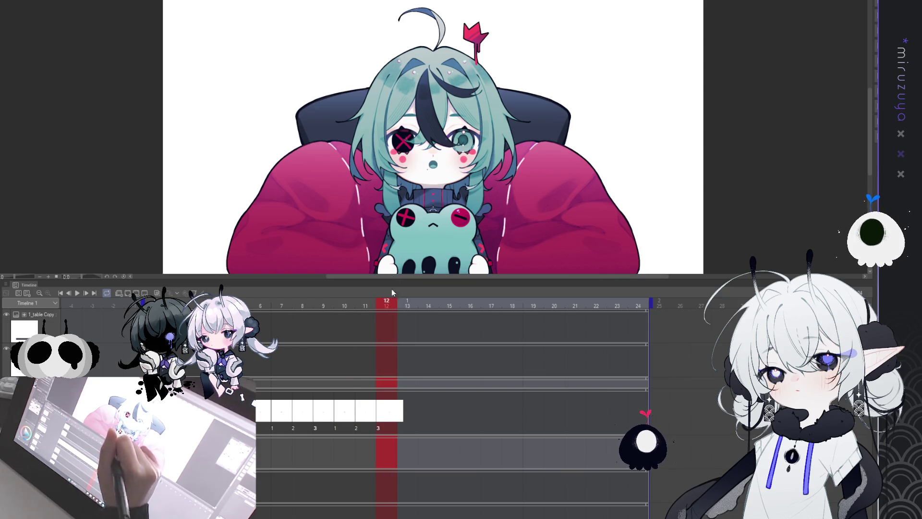
left_click(414, 410)
type("1")
left_click(434, 410)
type("2")
left_click(452, 408)
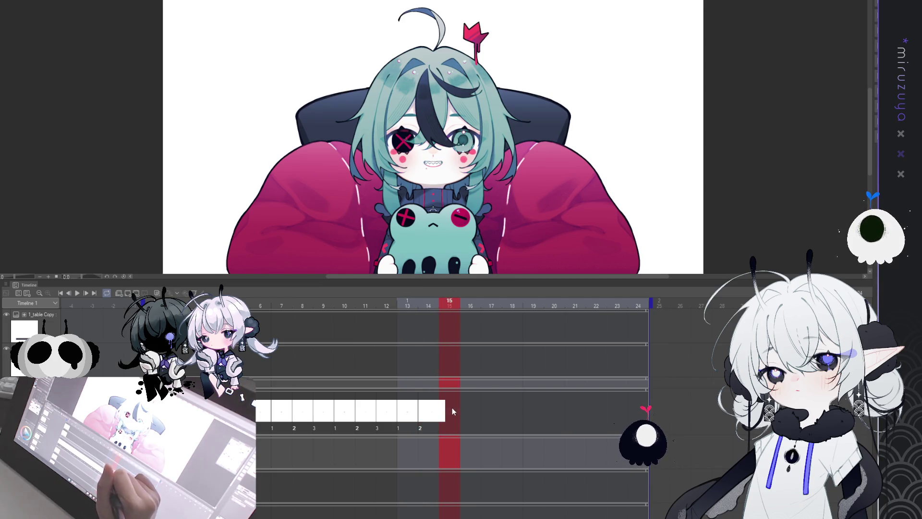
type("3")
left_click(77, 293)
left_click(76, 294)
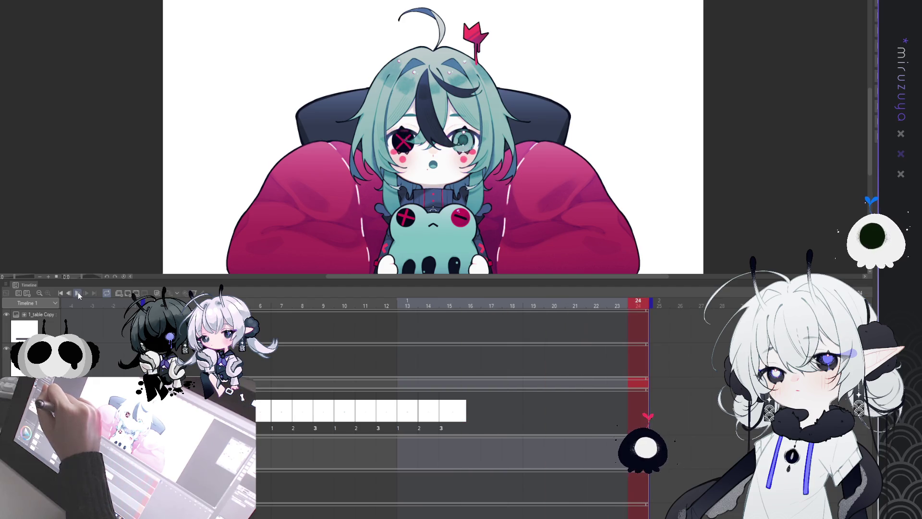
left_click(77, 293)
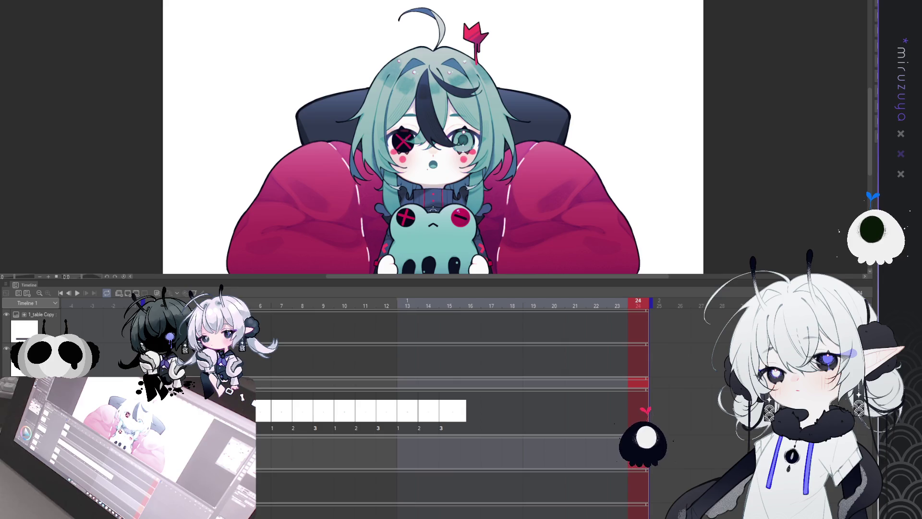
Step: Continue the mouth cycle over frames 16–21, assigning cels 1, 3, 1, 2 and 3
left_click(475, 382)
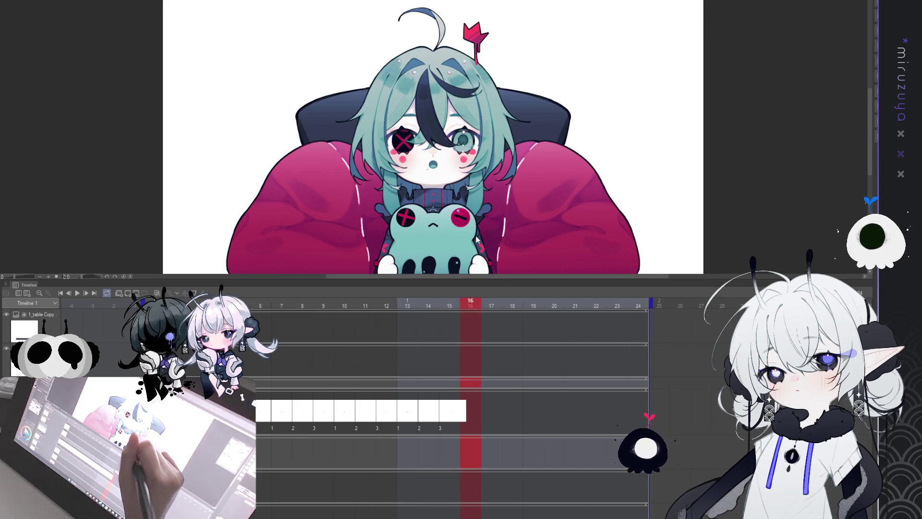
key("1")
left_click(494, 411)
key("3")
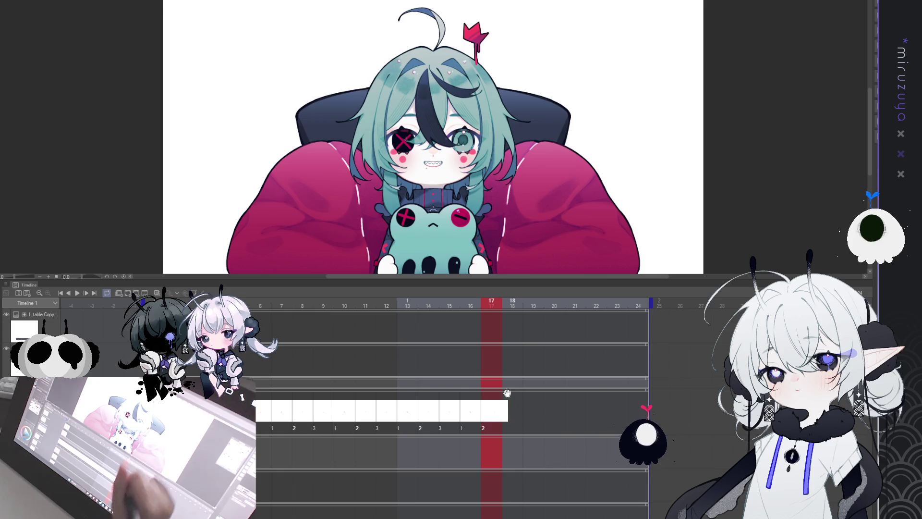
left_click(516, 405)
left_click(535, 403)
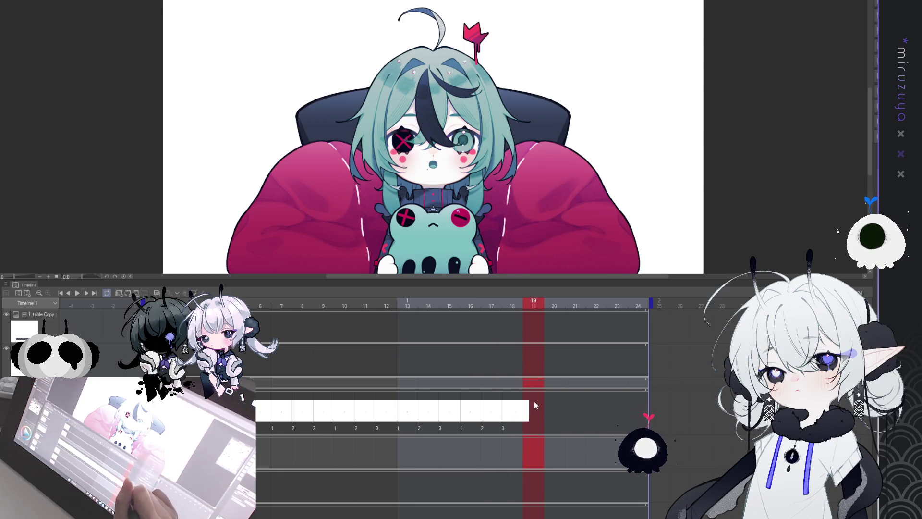
key("1")
left_click(556, 409)
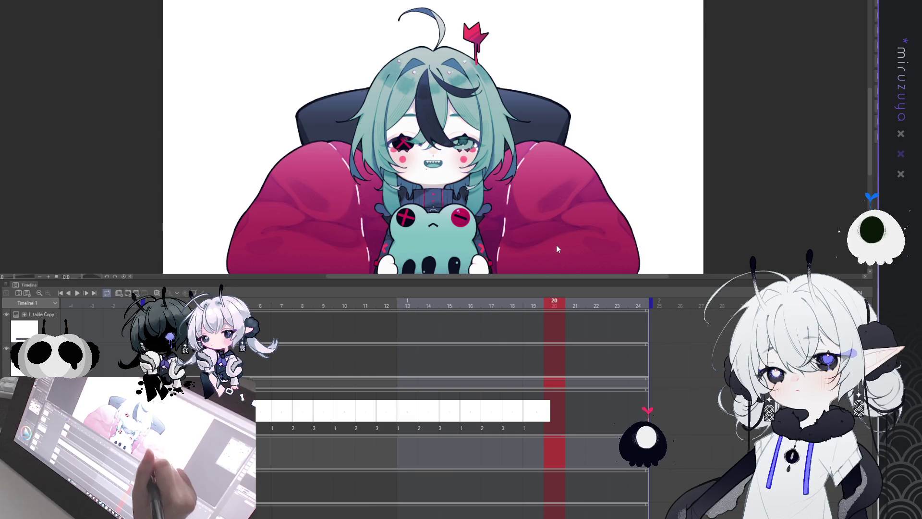
key("2")
left_click(577, 409)
key("3")
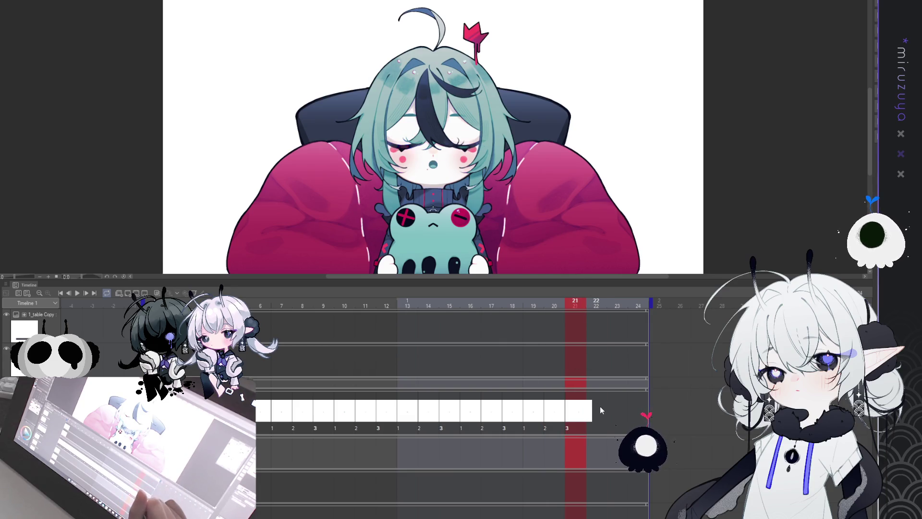
Step: Assign cels 1, 2, 3 to frames 22–24 and play the full mouth animation
left_click(600, 406)
key("1")
left_click(619, 405)
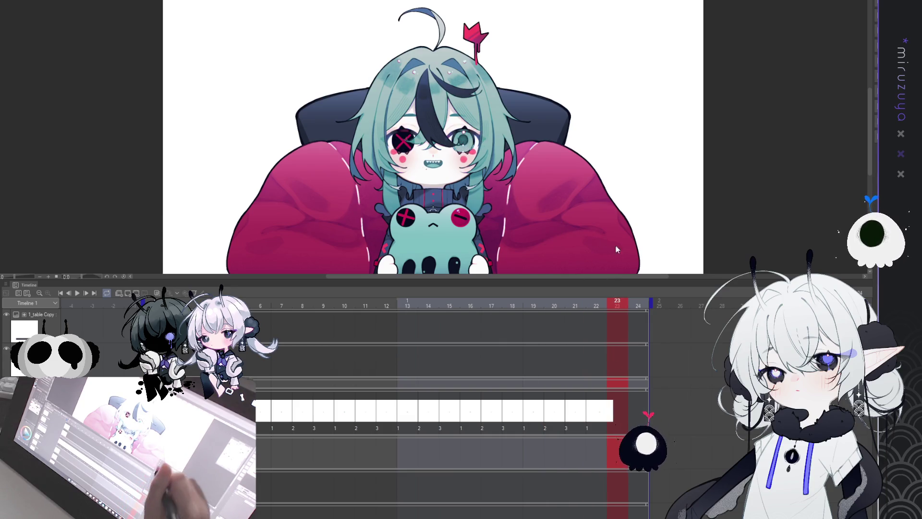
key("2")
left_click(631, 334)
key("3")
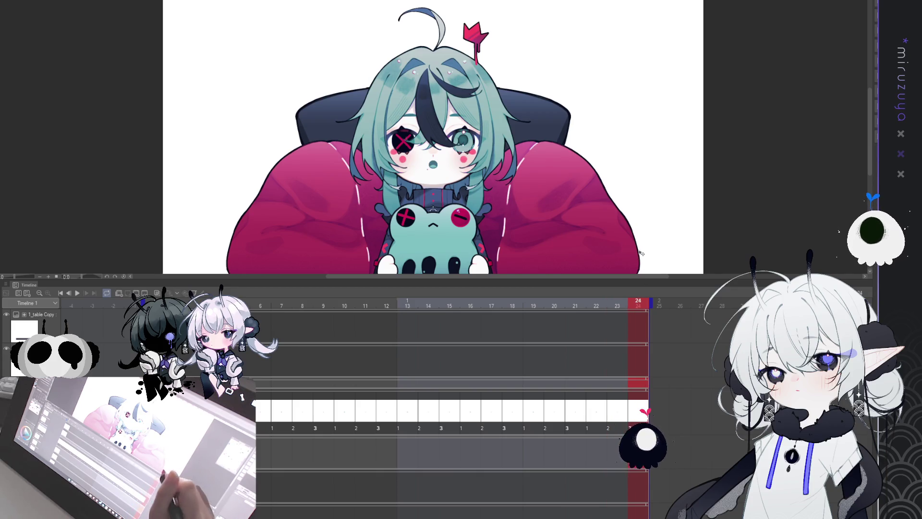
left_click(61, 293)
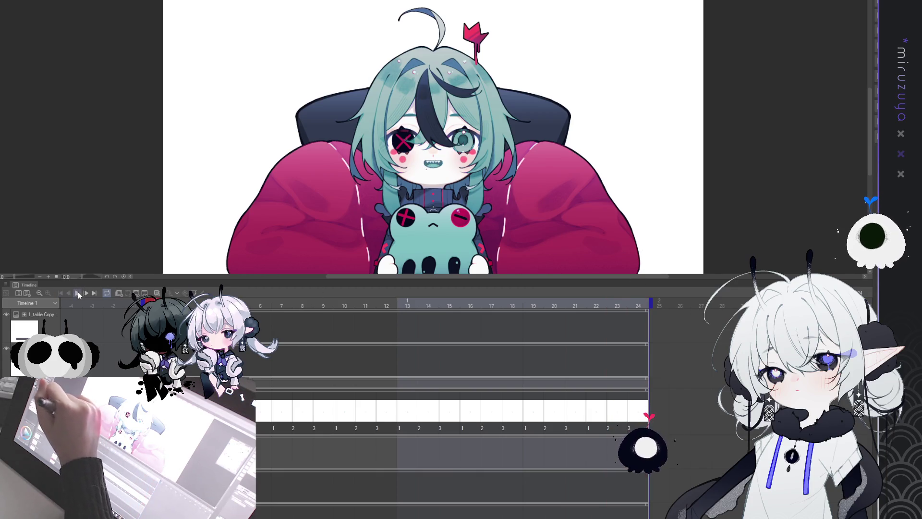
Step: Play and stop the animation twice to review the mouth cel loop
left_click(77, 293)
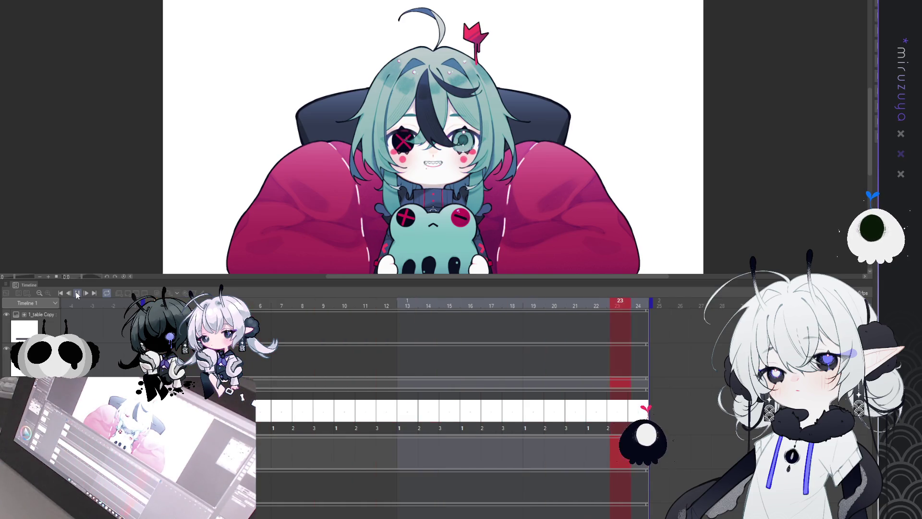
left_click(88, 294)
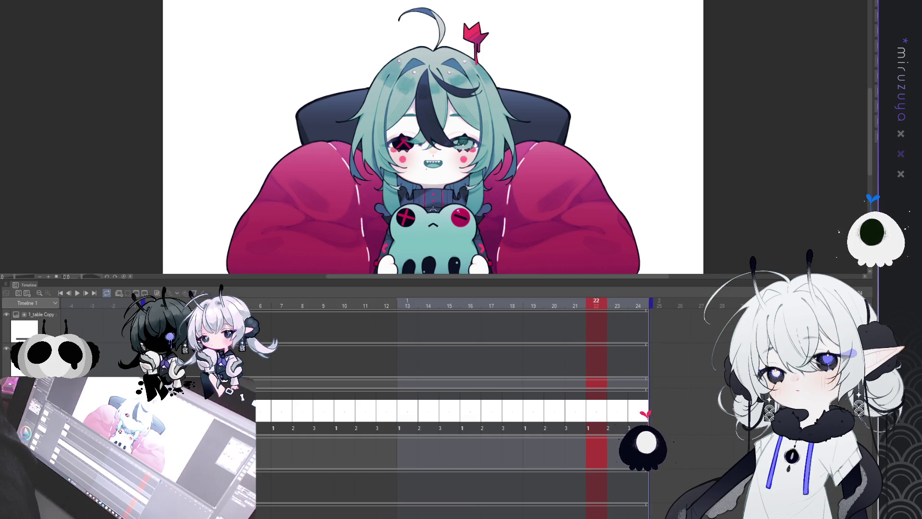
key("space")
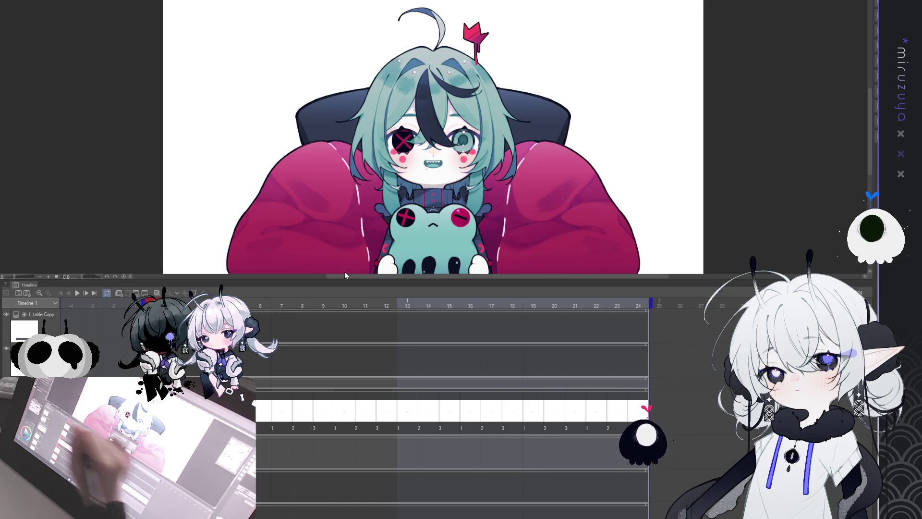
key("space")
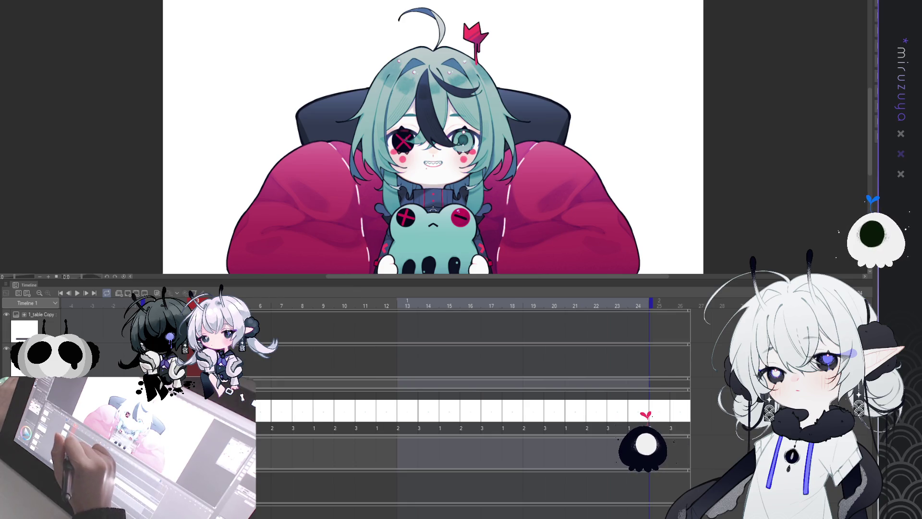
Step: Drag mouth cels one frame later to open gaps after cels 1 and 2, trimming the track end back to frame 24
left_click(245, 305)
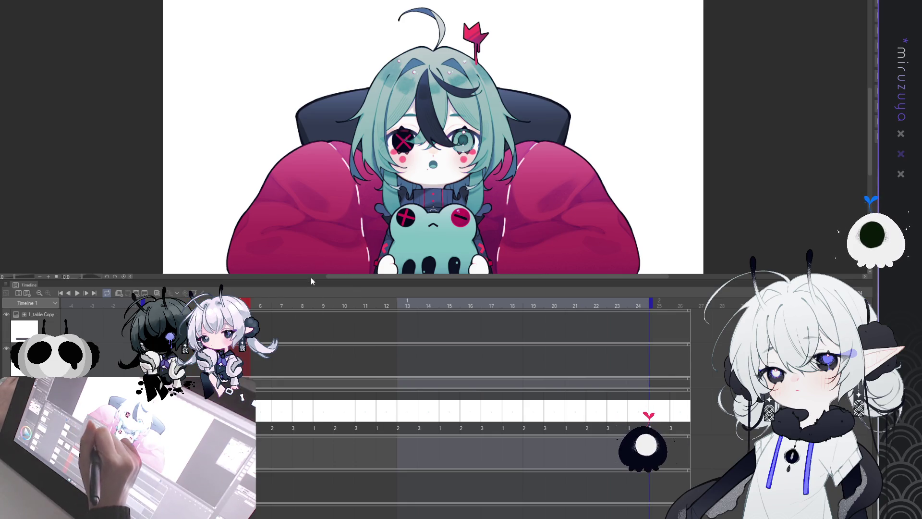
left_click_drag(275, 411, 296, 412)
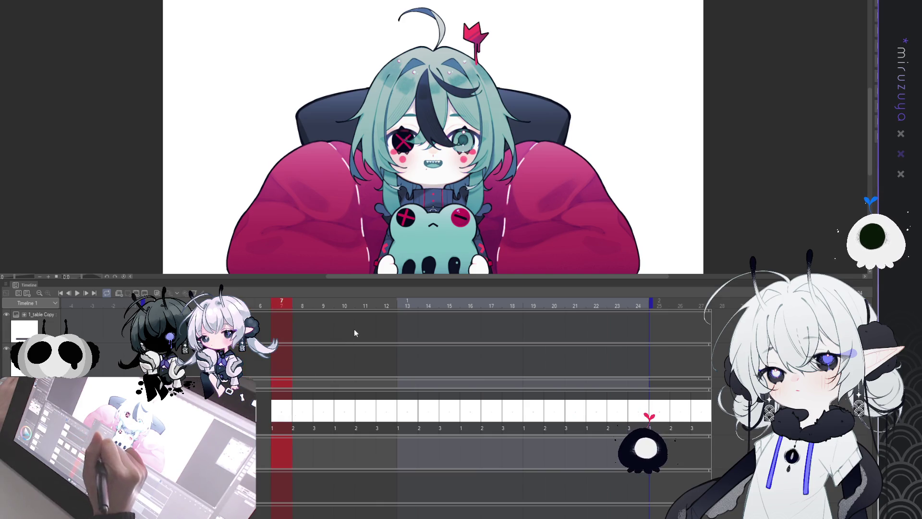
left_click_drag(308, 411, 329, 411)
left_click(330, 410)
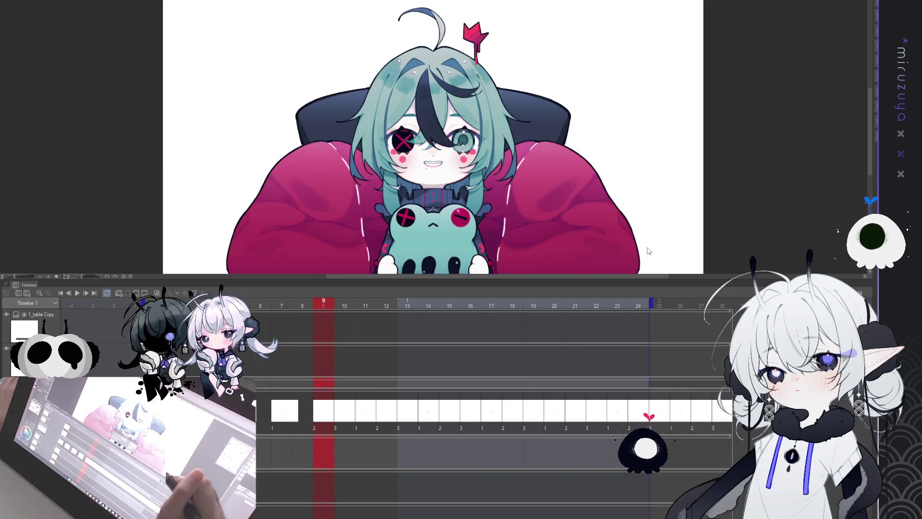
left_click_drag(335, 412, 357, 414)
left_click(371, 411)
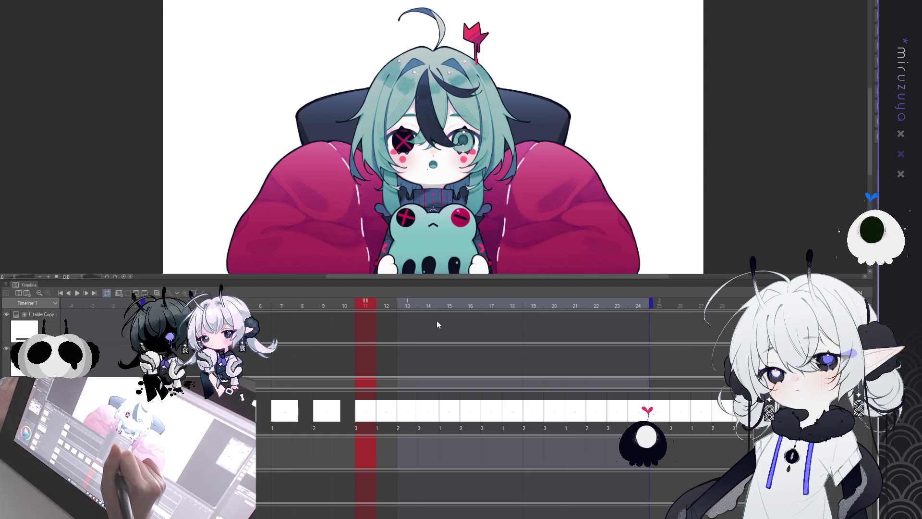
scroll(481, 384, "down", 1)
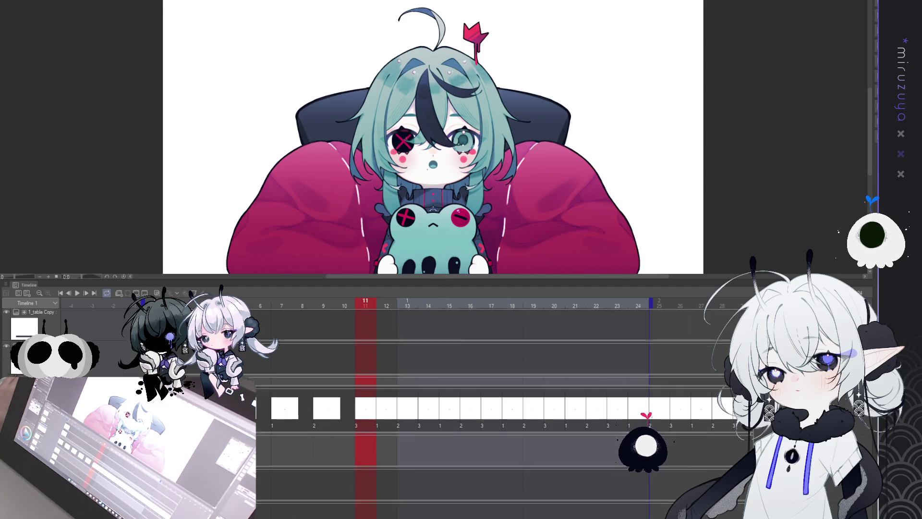
scroll(480, 385, "down", 1)
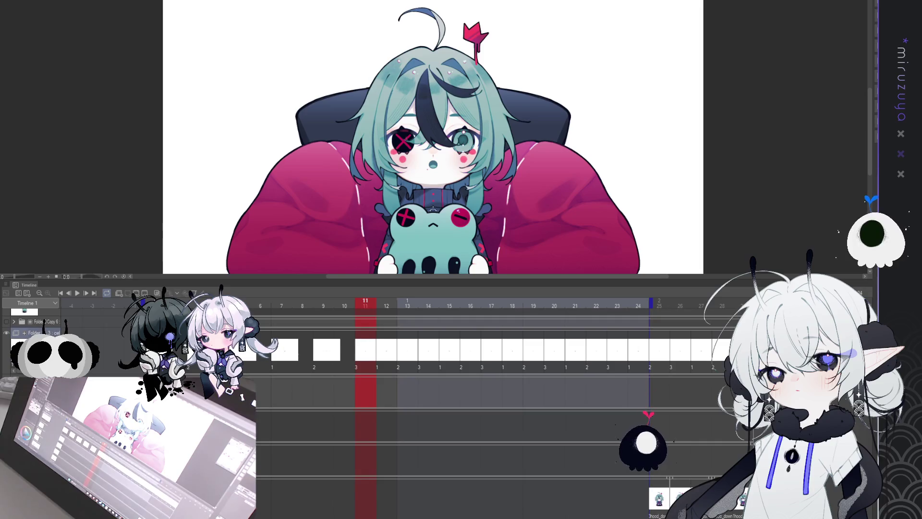
key("Delete")
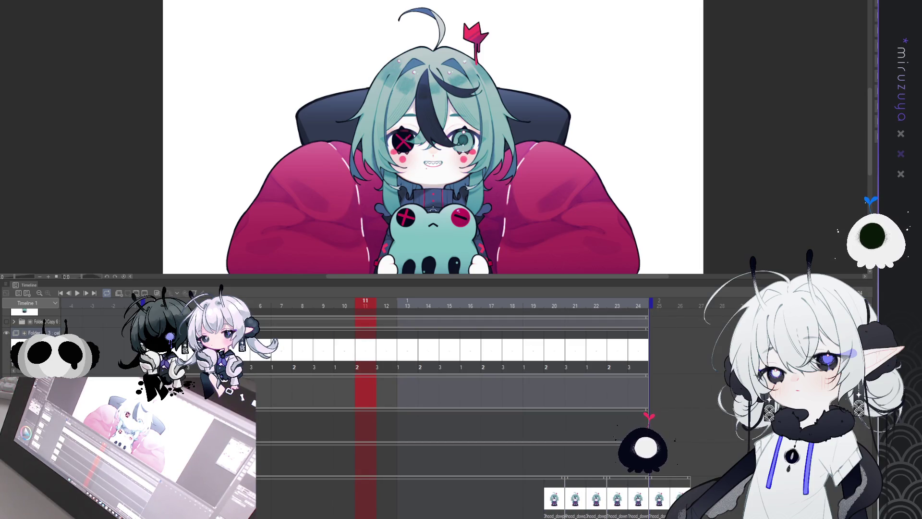
Step: Shorten the mouth cel row to end at frame 16 and clear the canvas selection
left_click_drag(649, 349, 235, 350)
key("ctrl+a")
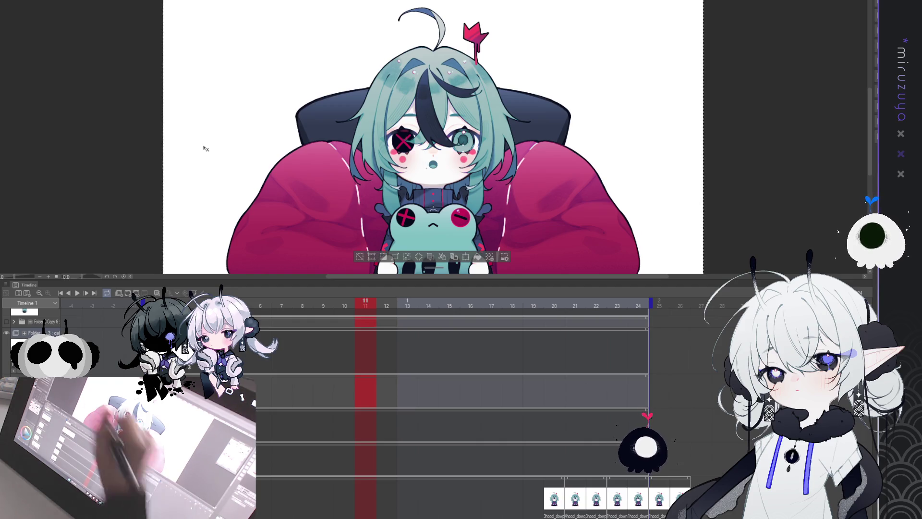
key("Delete")
key("ctrl+d")
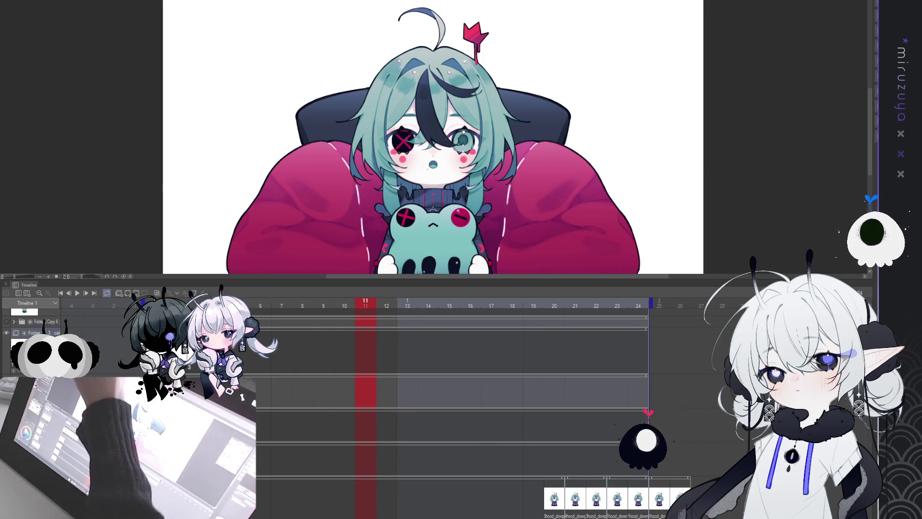
Step: Compare the o-shaped and toothy-smile frames, then place mouth cel 1 at frame 7
left_click(197, 302)
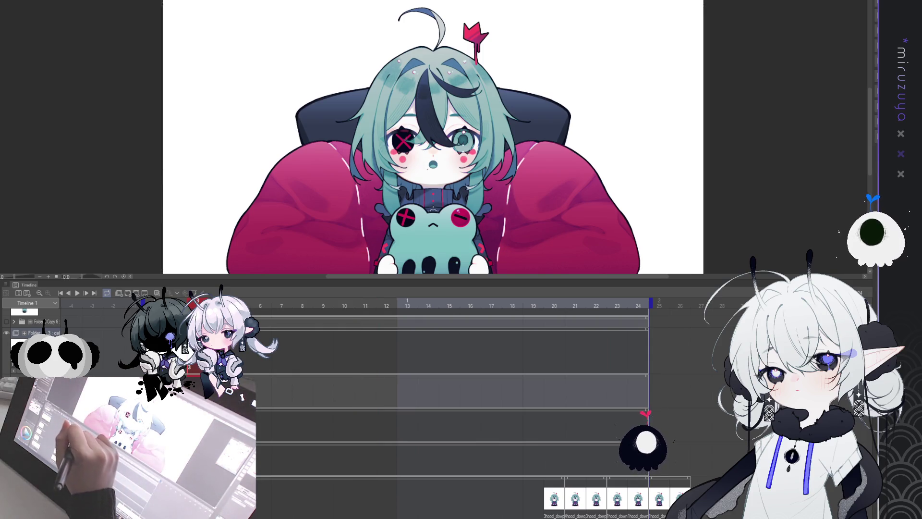
left_click(239, 302)
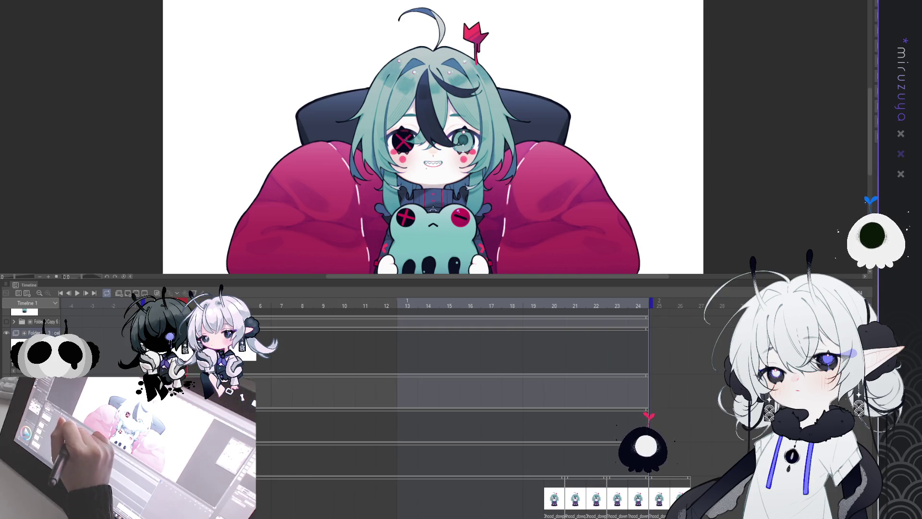
left_click(250, 354)
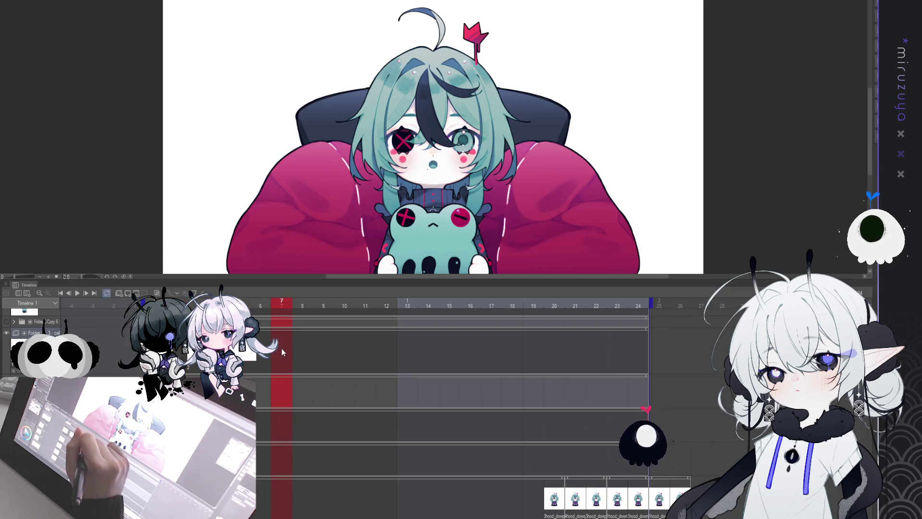
left_click(239, 303)
left_click(284, 355)
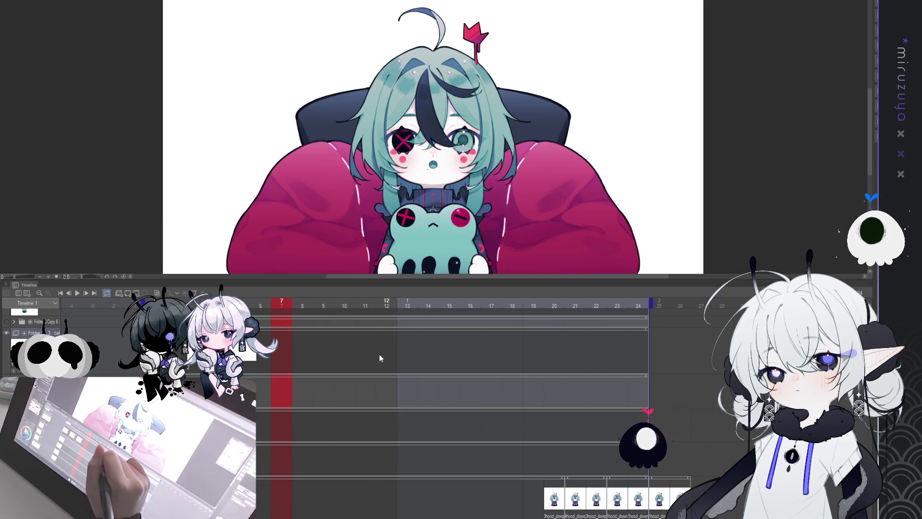
left_click(239, 303)
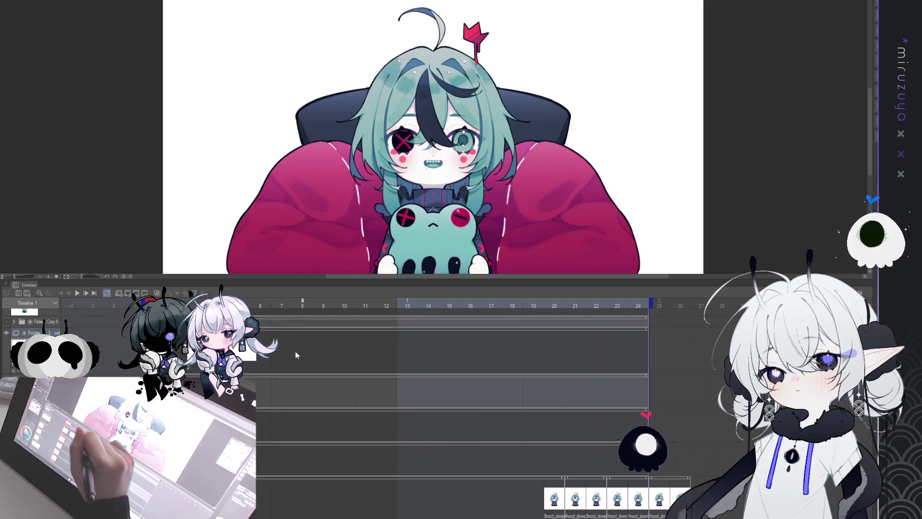
left_click(287, 354)
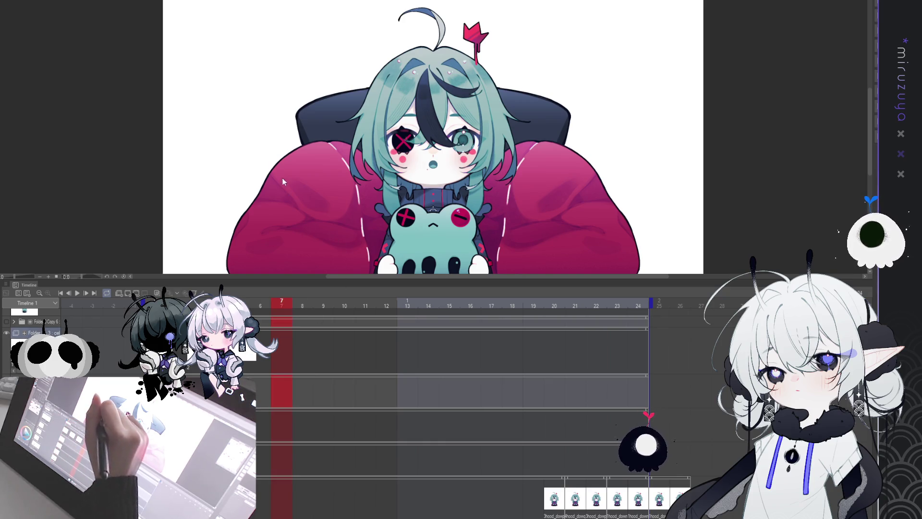
Step: Assign mouth cels 2, 3, 1, 2 on twos at frames 9, 11, 13 and 15
left_click(323, 351)
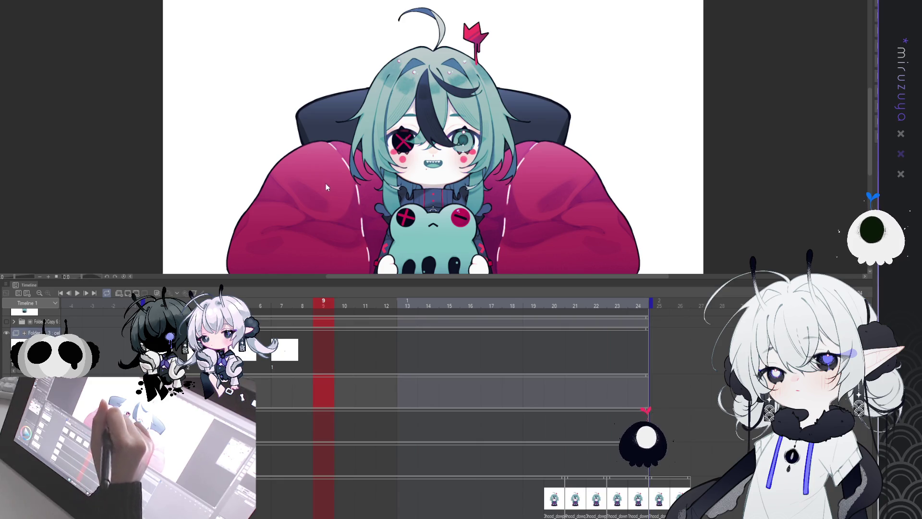
key("ctrl+shift+alt+n")
key("ctrl+shift+alt+n")
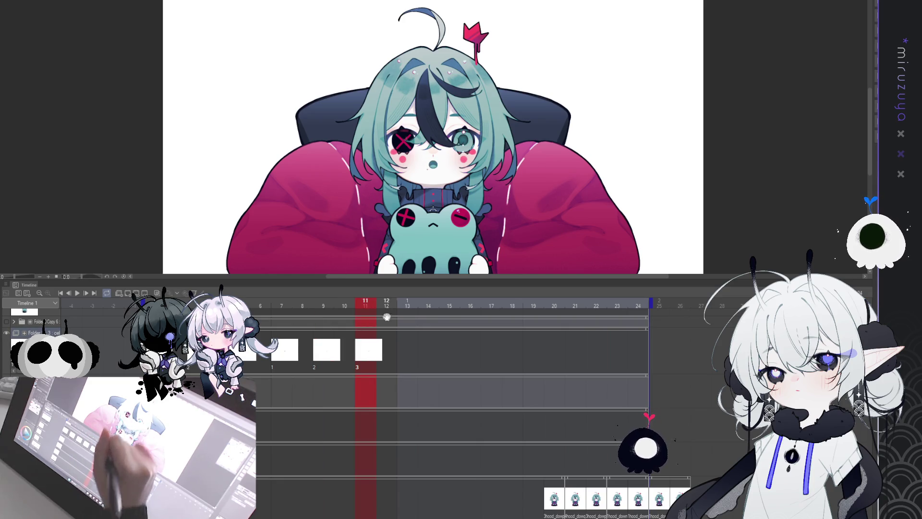
left_click(408, 349)
key("ctrl+shift+alt+n")
left_click(448, 346)
key("ctrl+shift+alt+n")
left_click(488, 347)
Step: Assign cels 3, 1, 2 at frames 17, 19 and 21, then preview the mouth timing
key("ctrl+shift+alt+n")
left_click(534, 348)
key("ctrl+shift+alt+n")
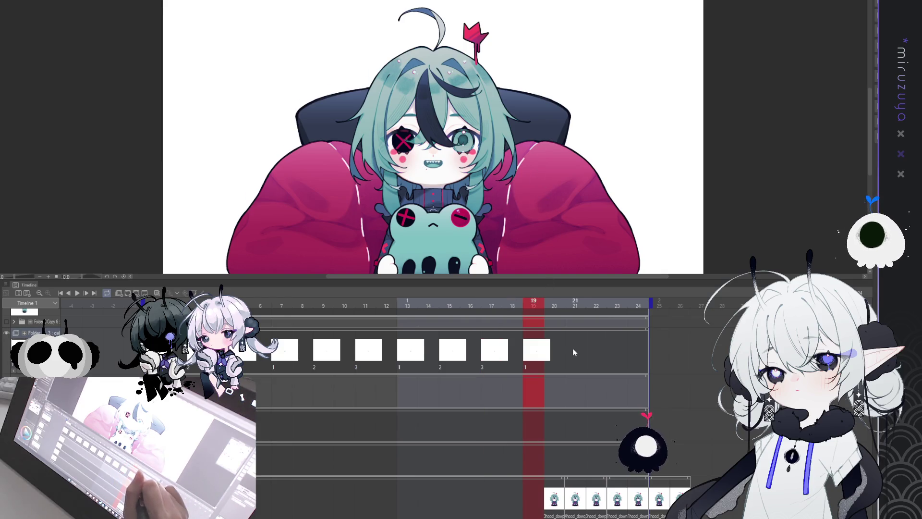
left_click(575, 348)
key("ctrl+shift+alt+n")
left_click(620, 346)
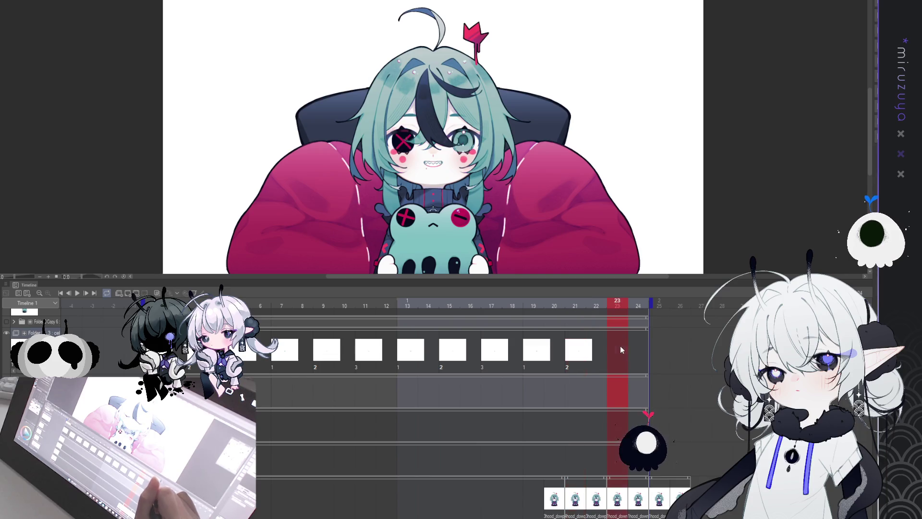
key("ctrl+shift+alt+n")
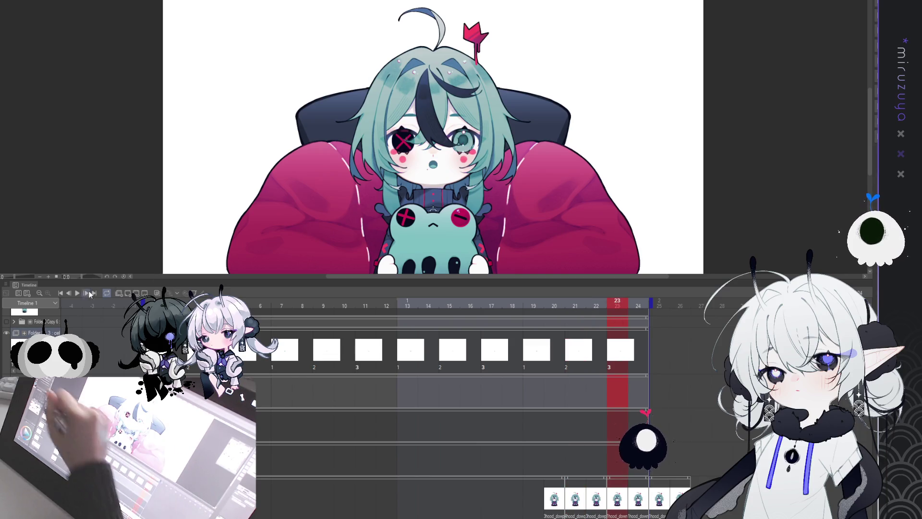
left_click(78, 293)
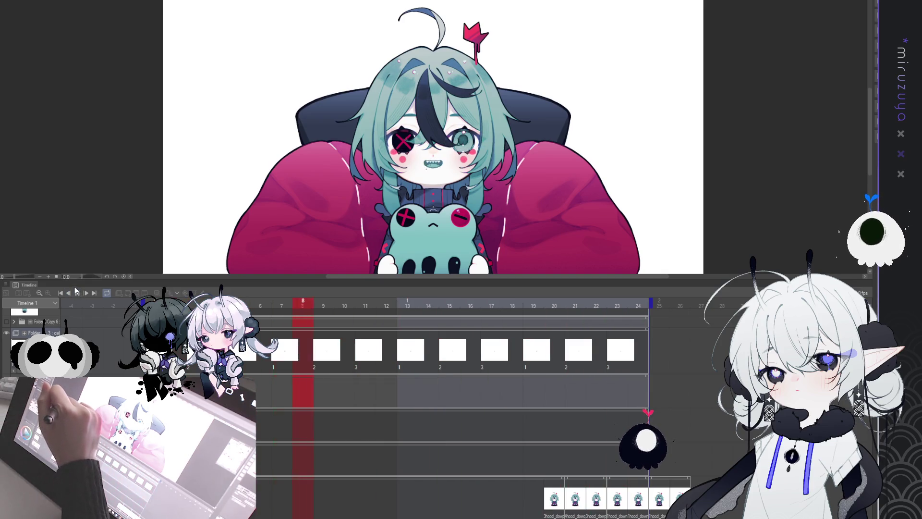
left_click(77, 293)
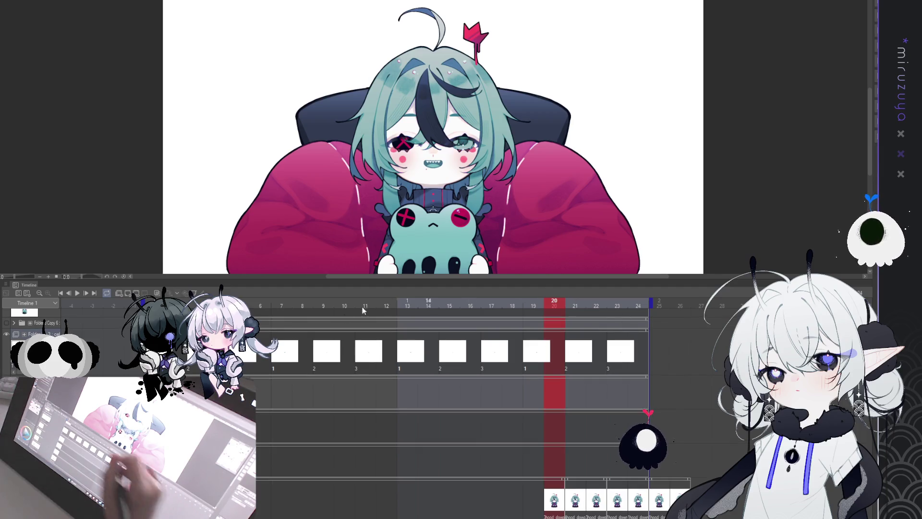
key("ctrl+z")
key("ctrl+z")
key("ctrl+z")
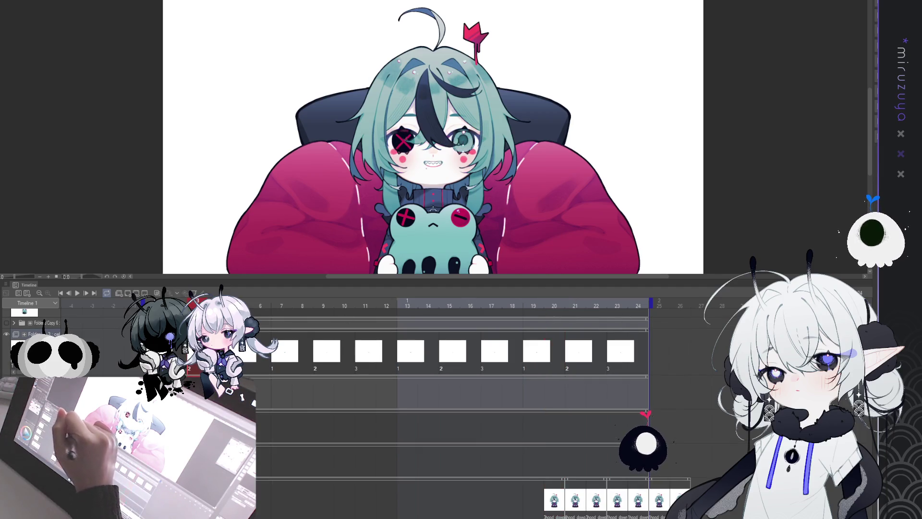
Step: Undo the remaining mouth cel placements, zoom in and back out, and go to frame 6
key("ctrl+z")
key("ctrl+z")
key("ctrl+z")
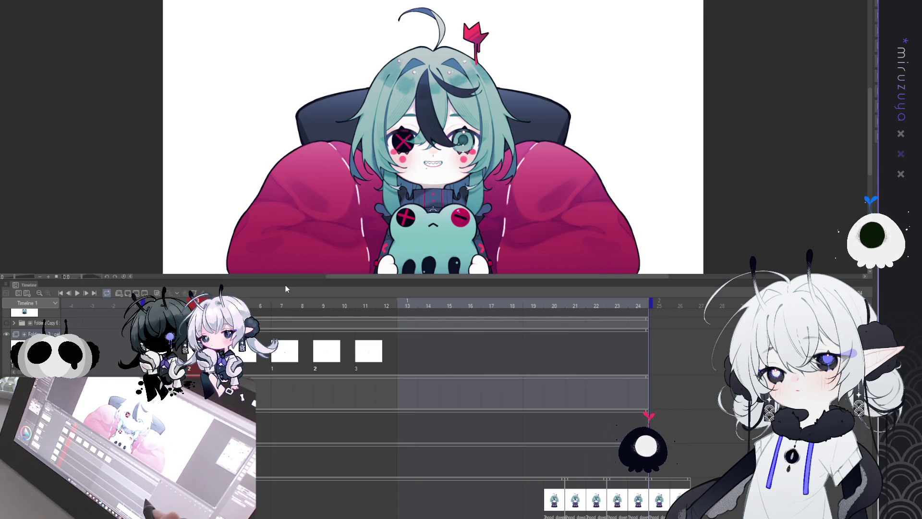
key("ctrl+z")
key("ctrl+z")
key("ctrl+z")
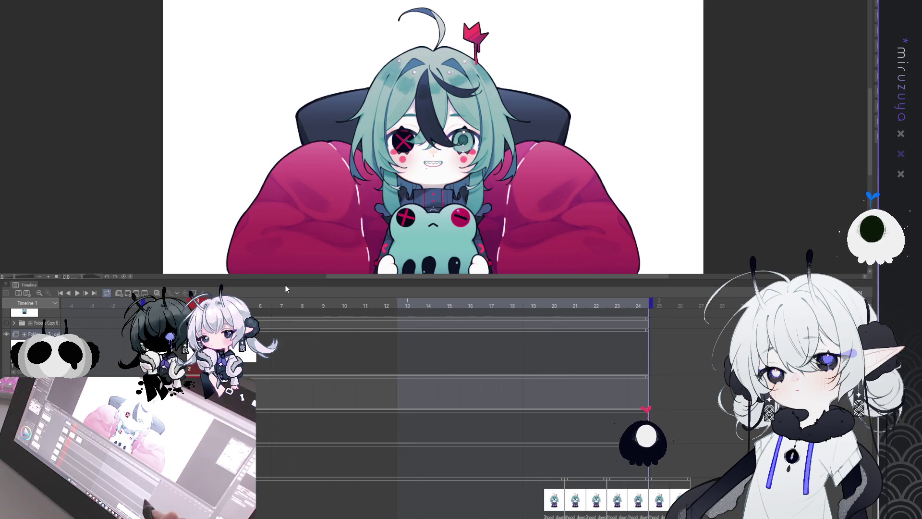
key("ctrl+plus")
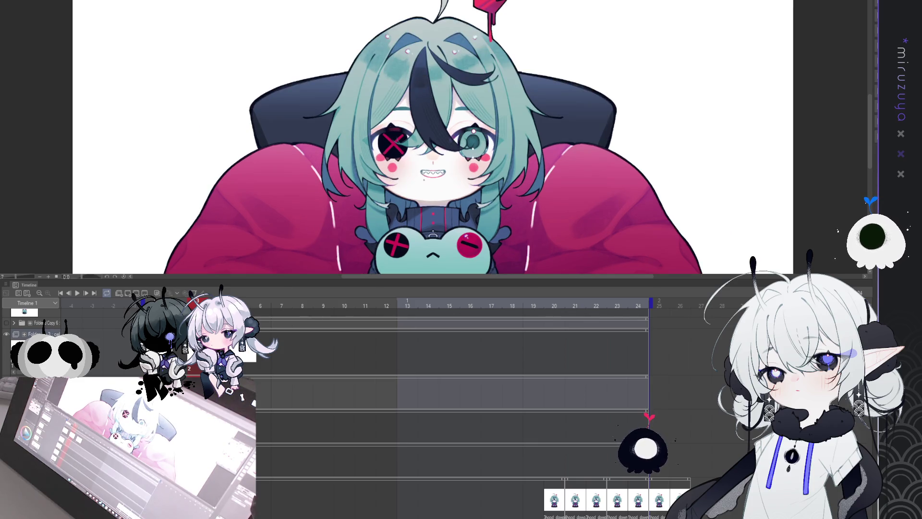
key("ctrl+minus")
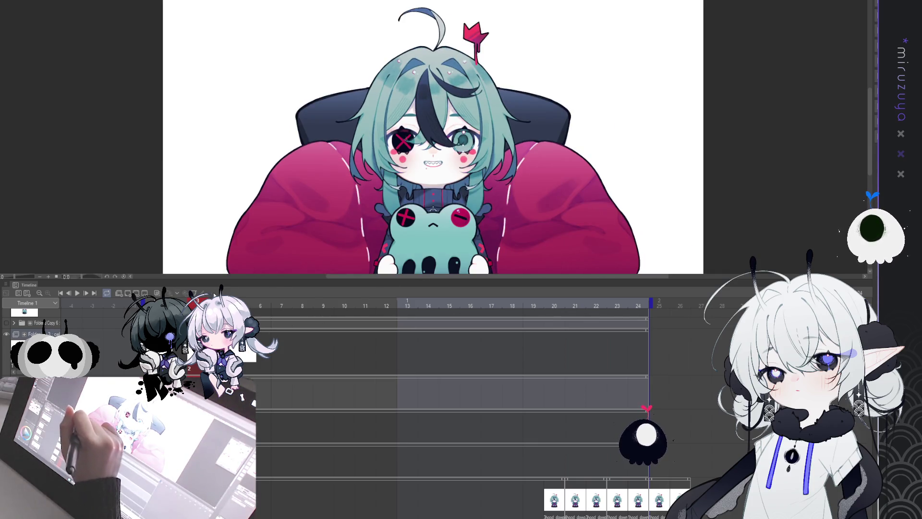
left_click(260, 306)
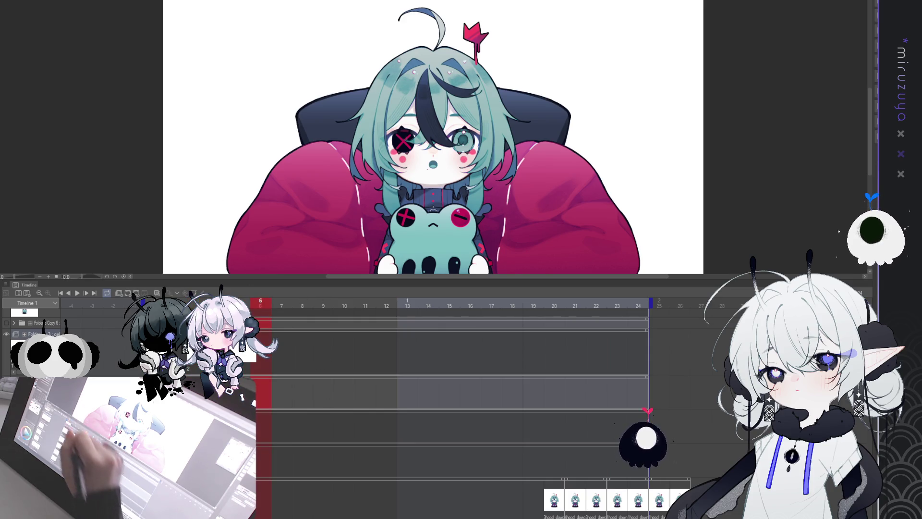
Step: Preview the grinning and closed-grin mouth drawings and choose mouth cel 2 for the new timing
left_click(239, 305)
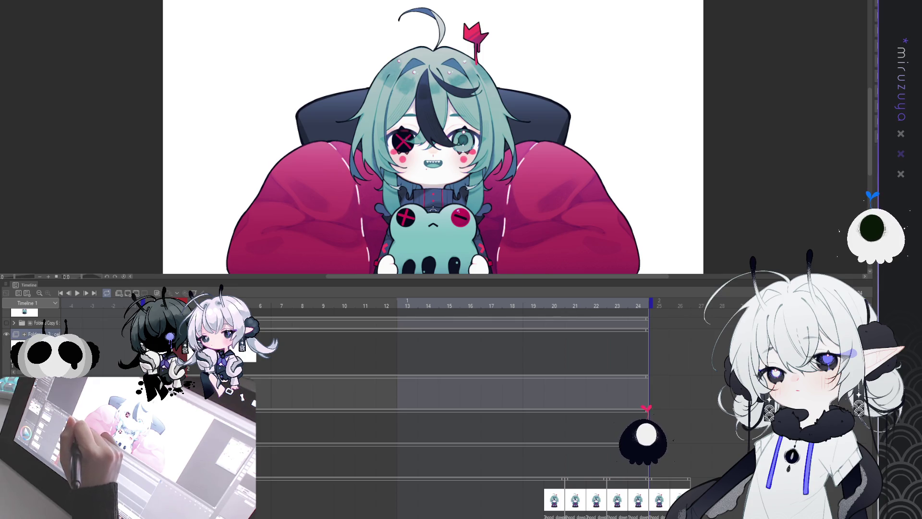
left_click(192, 369)
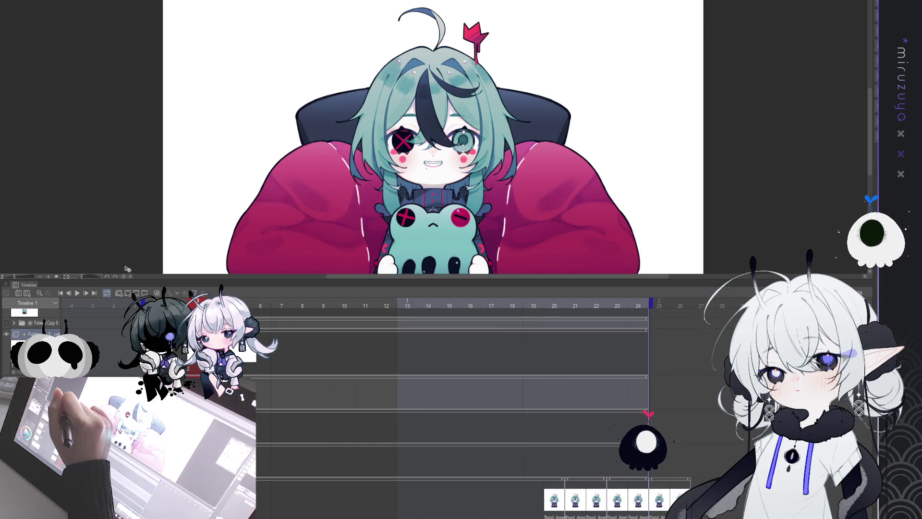
left_click(190, 369)
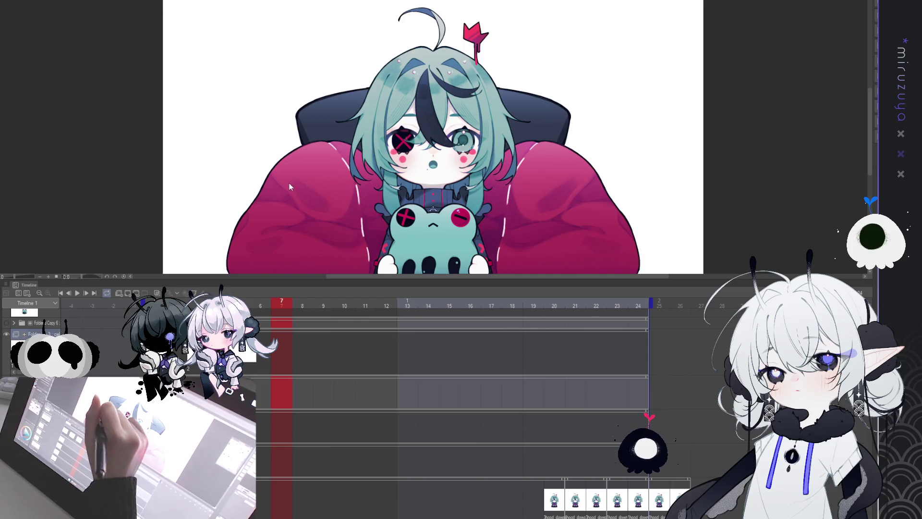
Step: Assign mouth cels 2, 1, 2, 3 on twos at frames 7, 9, 11 and 13
left_click(285, 345)
left_click(321, 351)
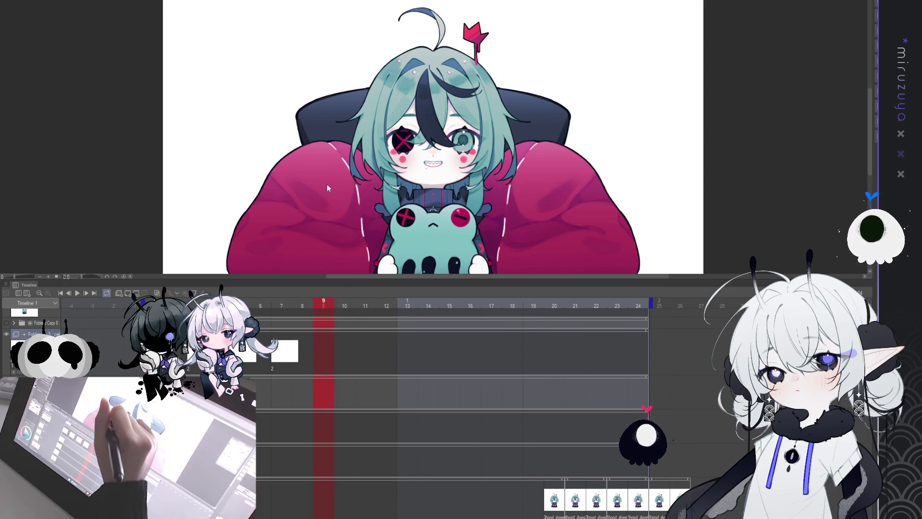
left_click(327, 351)
left_click(361, 350)
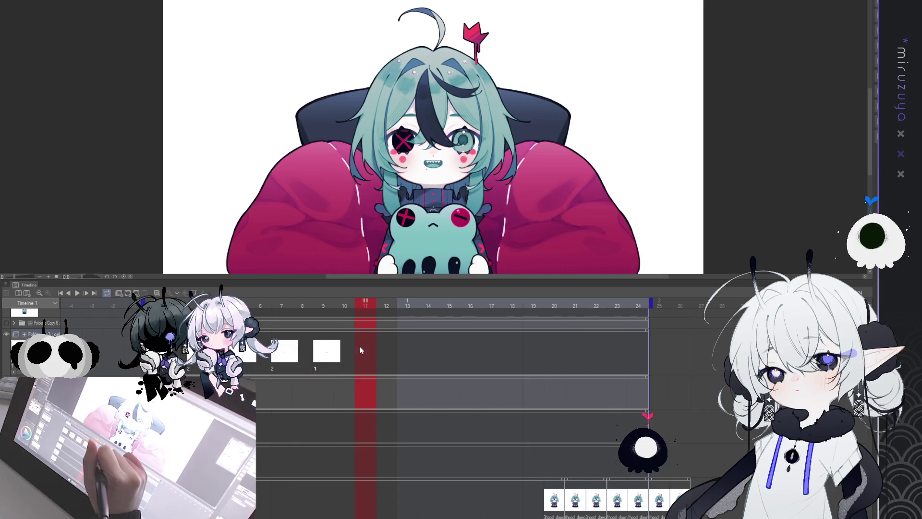
key("2")
key("Right")
key("Right")
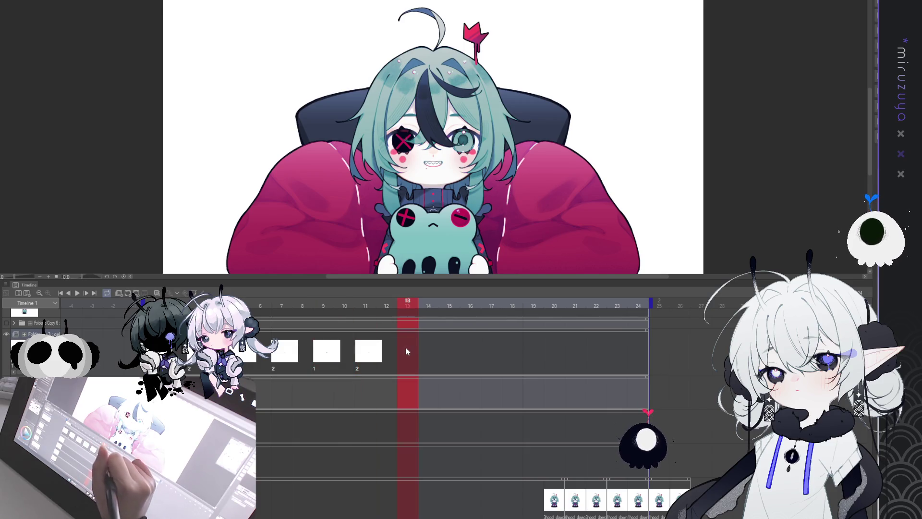
key("3")
Step: Assign cels 2, 1, 2, 3 at frames 15, 17, 19 and 21, then start playback
left_click(447, 347)
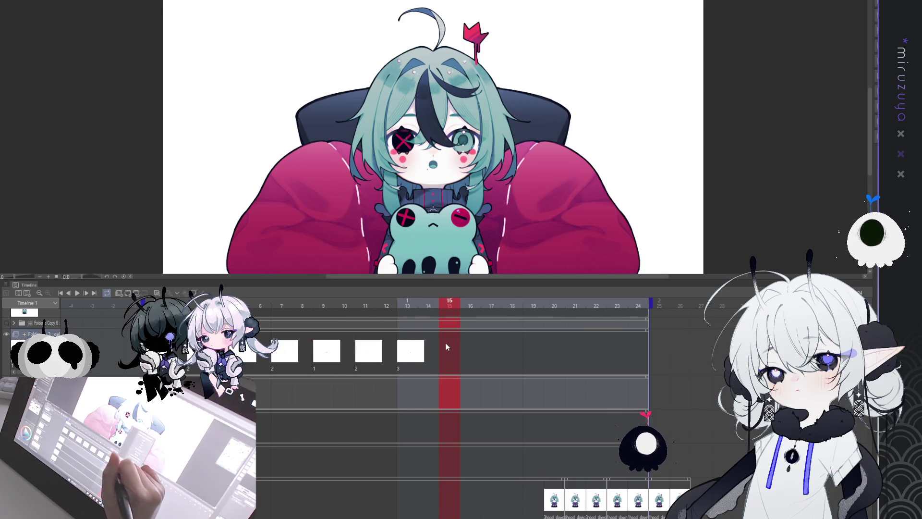
key("2")
left_click(485, 347)
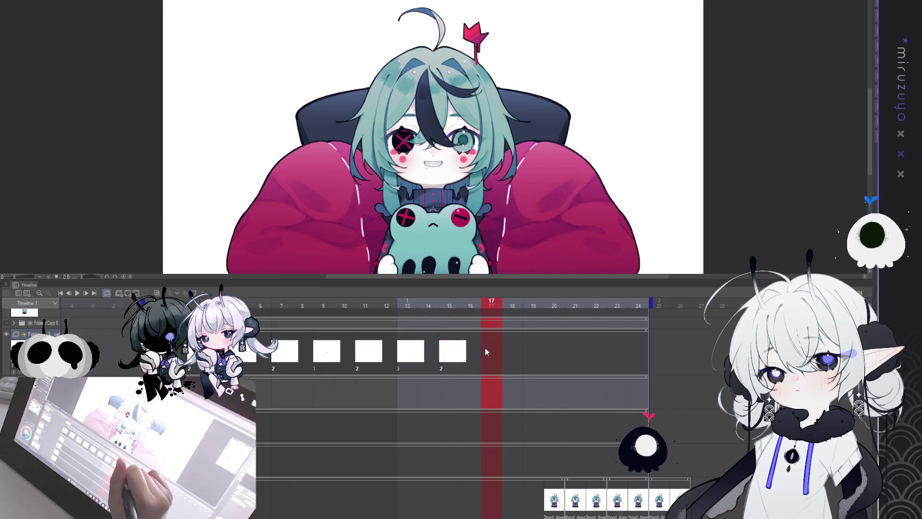
key("1")
left_click(531, 349)
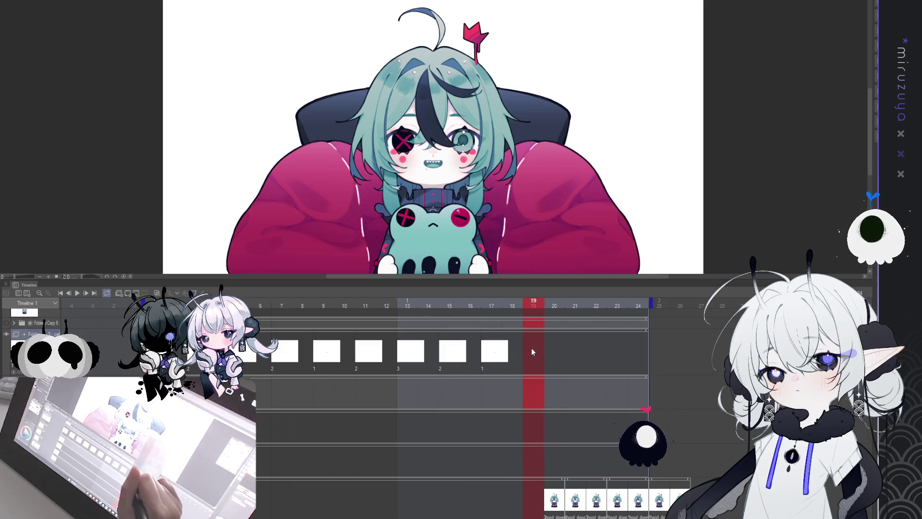
key("2")
left_click(575, 346)
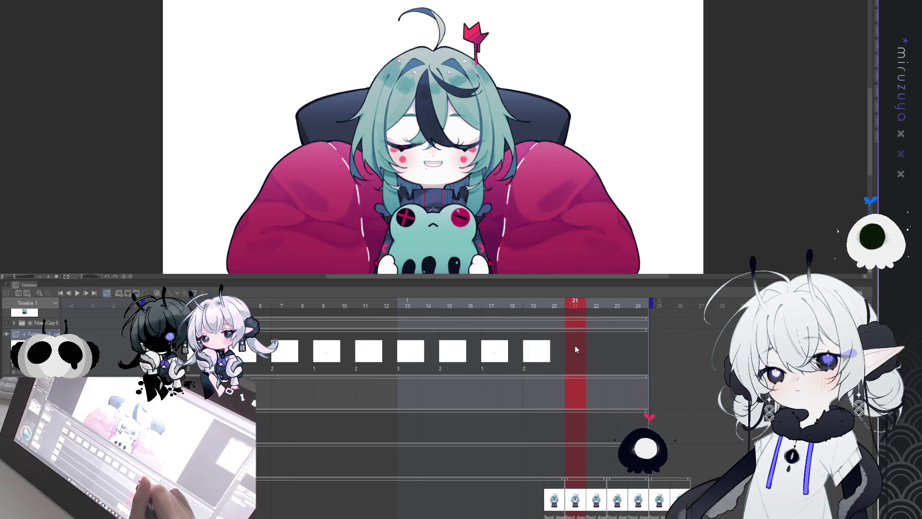
key("3")
key("Return")
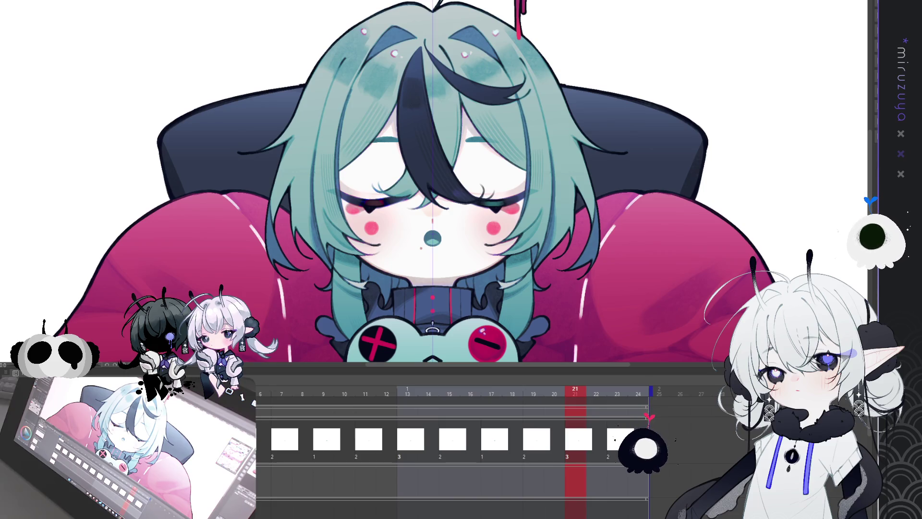
Step: Zoom in on the chibi's face, resume playback, then fit the whole drawing in view
scroll(436, 234, "up", 2)
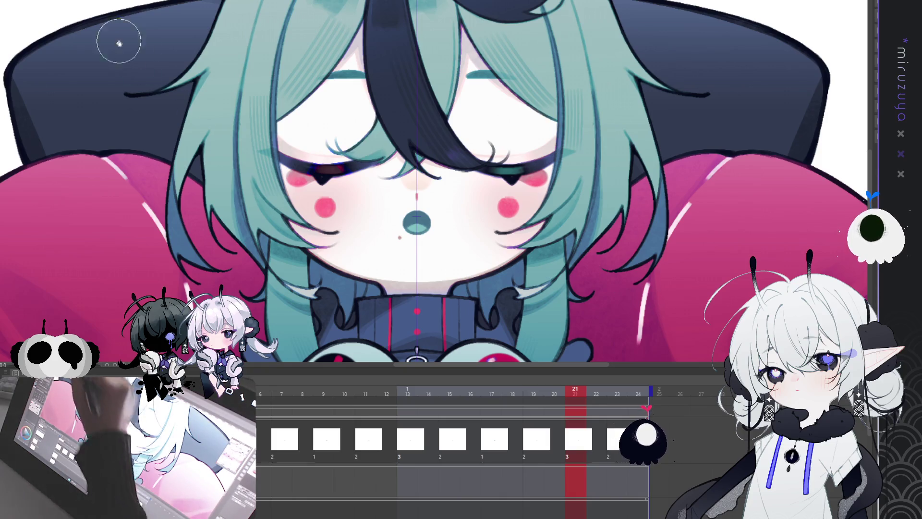
key("space")
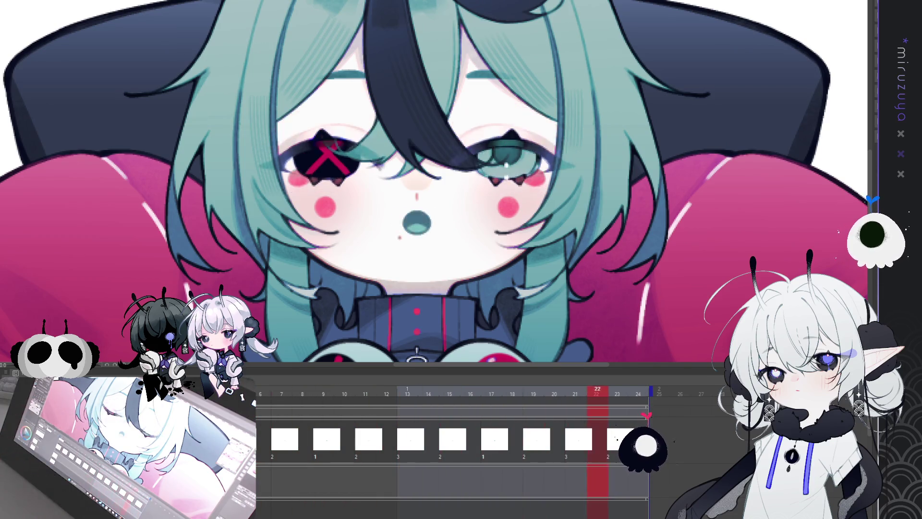
key("ctrl+0")
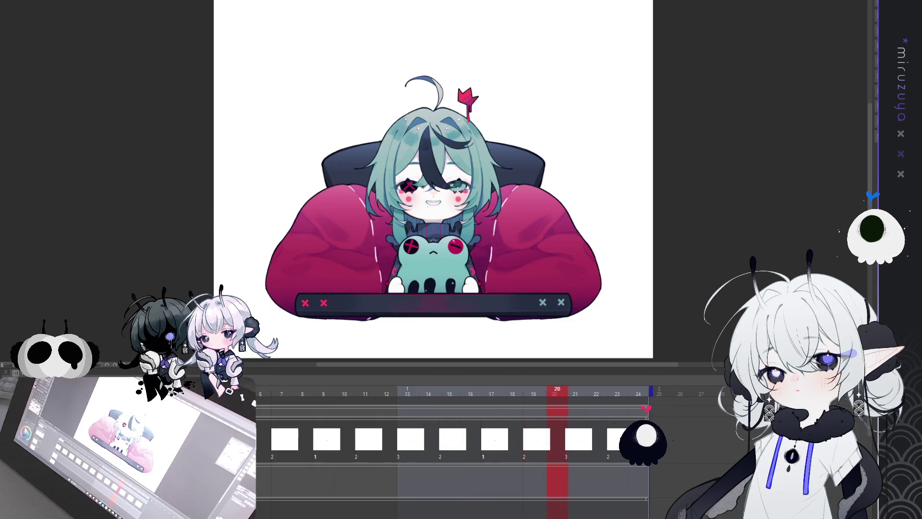
key("ctrl+plus")
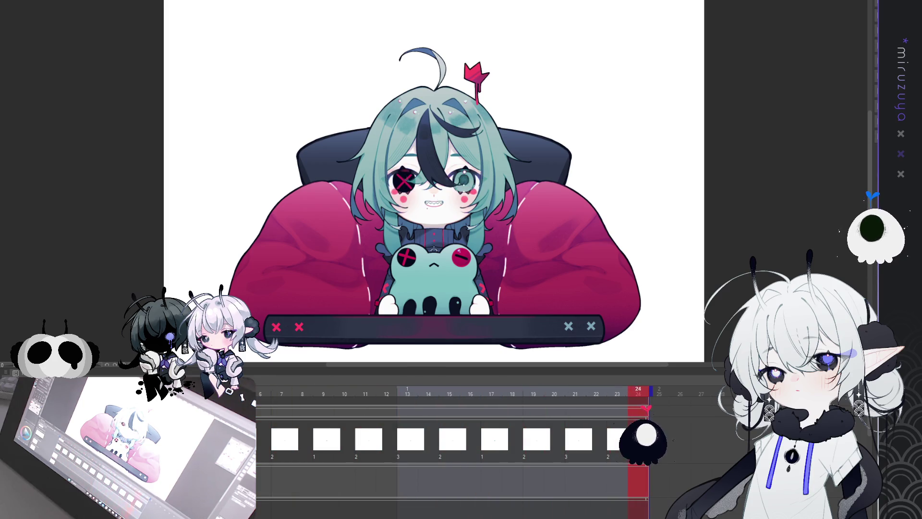
scroll(484, 216, "up", 2)
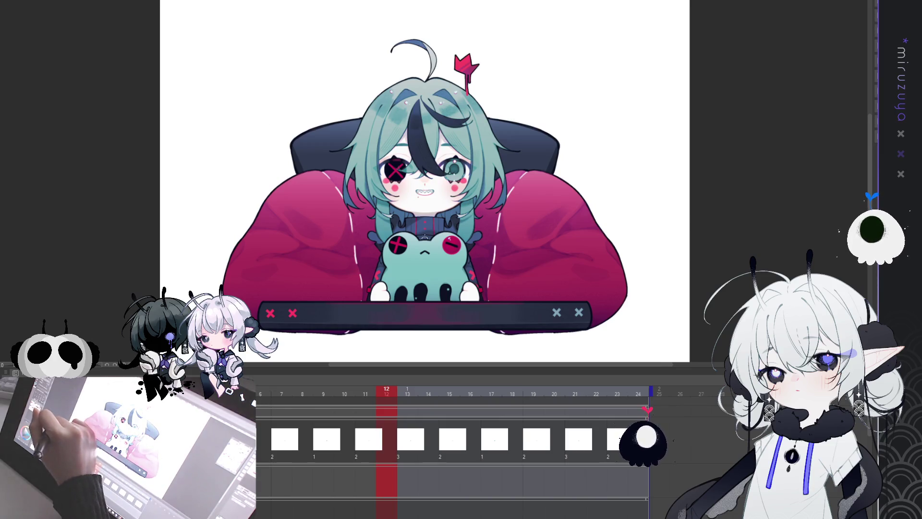
key("space")
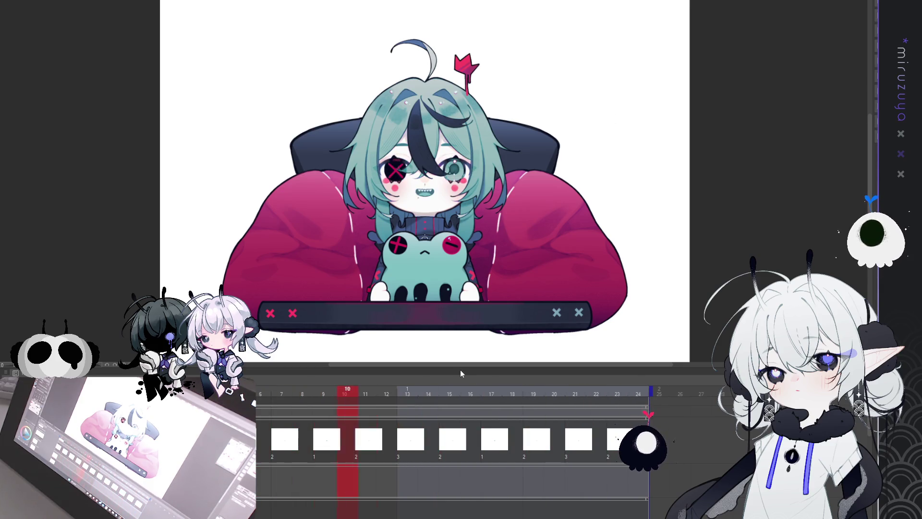
left_click_drag(462, 367, 469, 383)
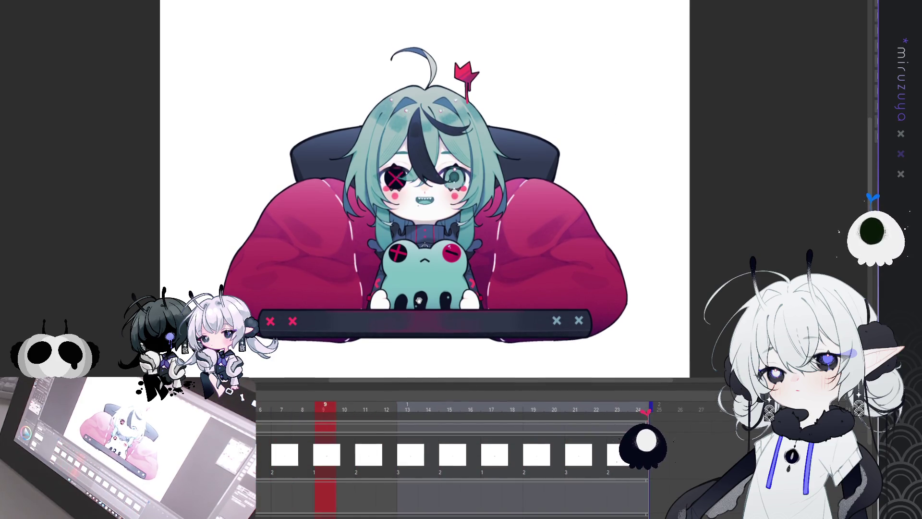
scroll(419, 300, "up", 2)
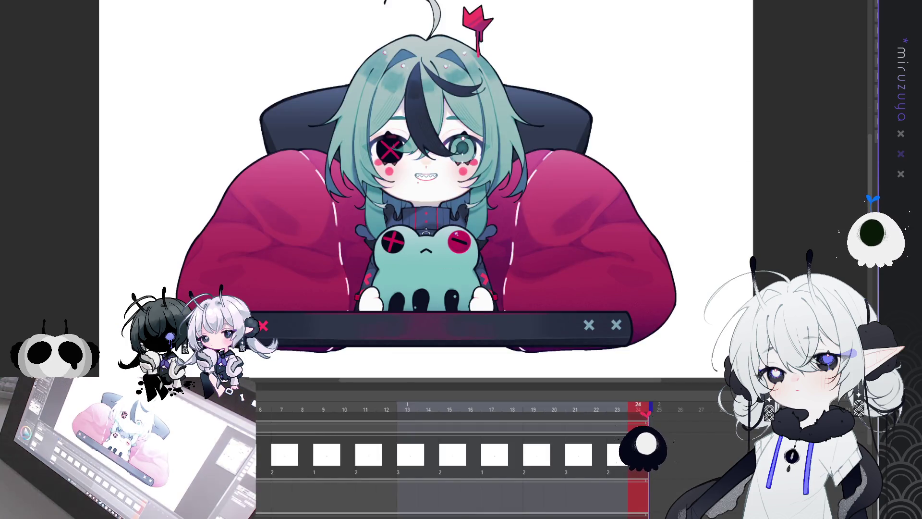
Step: Paste the teal X-eyed frog plush onto the canvas over the chibi's hands
key("ctrl+v")
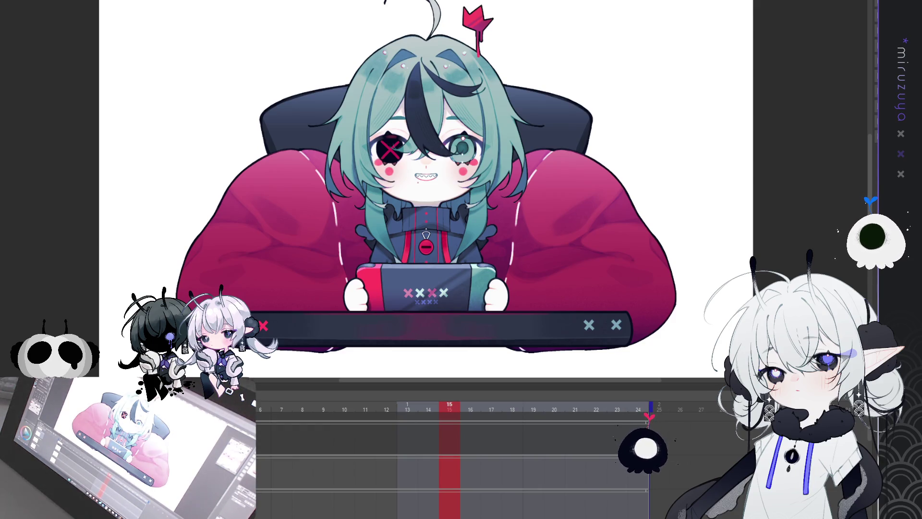
key("ctrl+v")
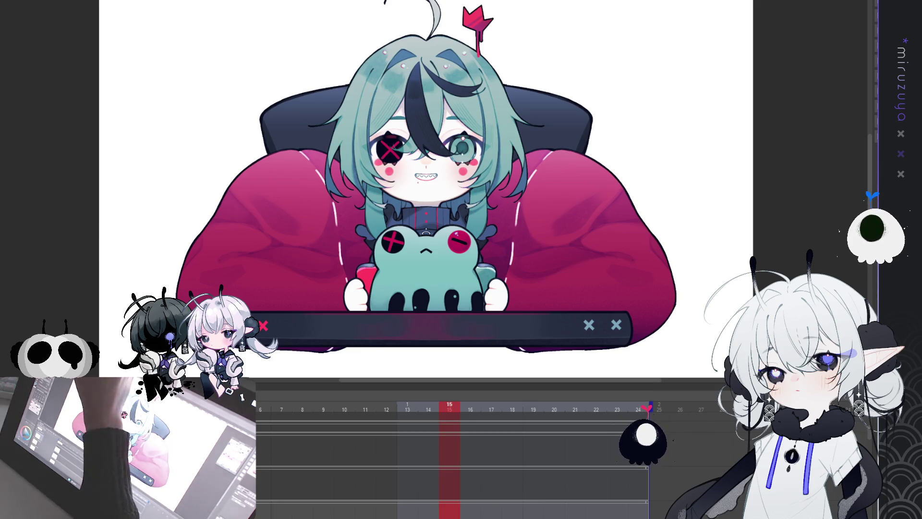
Step: Shrink the pasted frog and move it beside the console on the right
key("ctrl+t")
left_click_drag(426, 269, 577, 260)
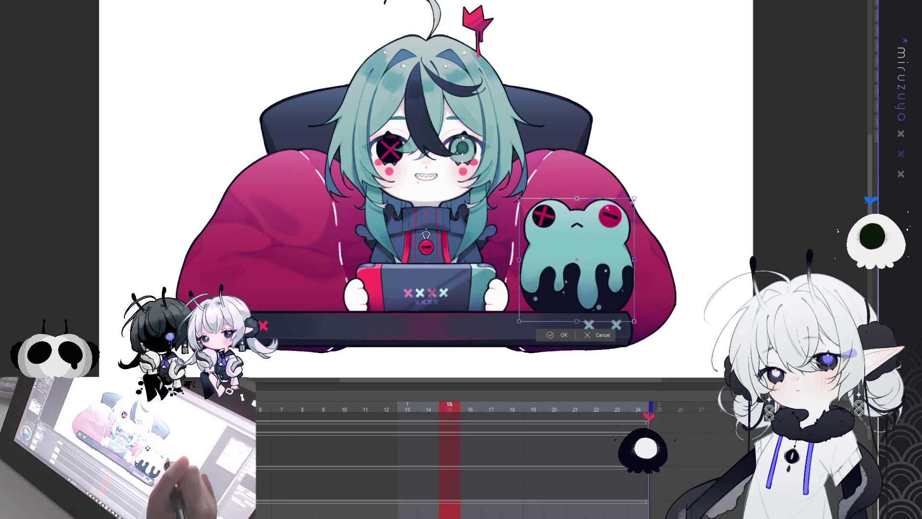
left_click_drag(631, 206, 622, 220)
left_click(563, 333)
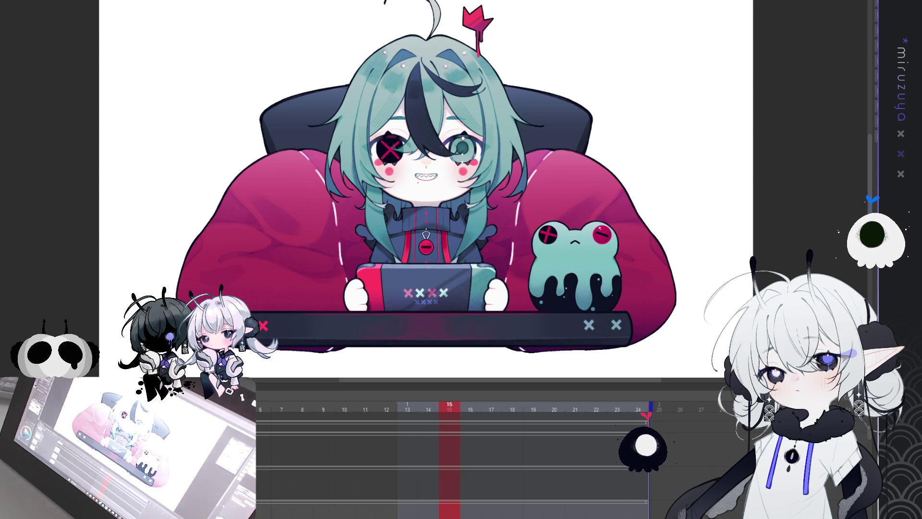
Step: Stack two more frog copies on top of the first into a three-frog tower
key("ctrl+a")
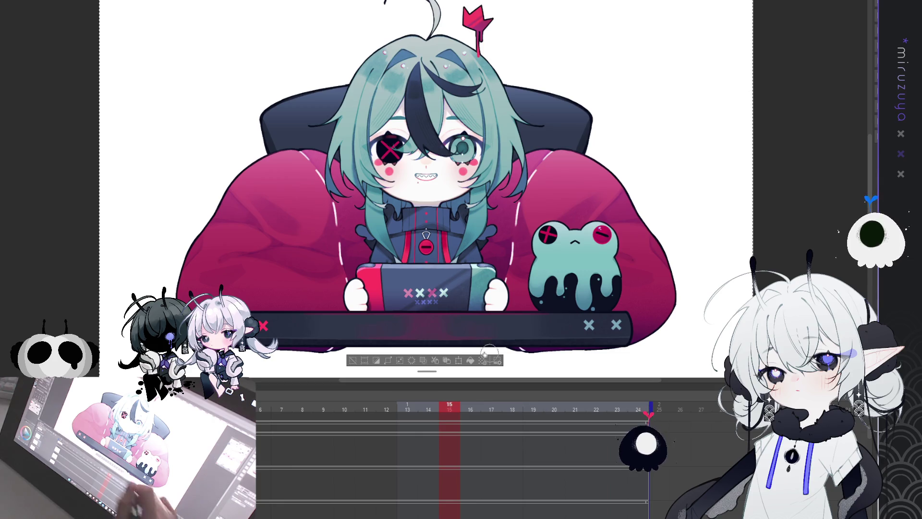
key("ctrl+d")
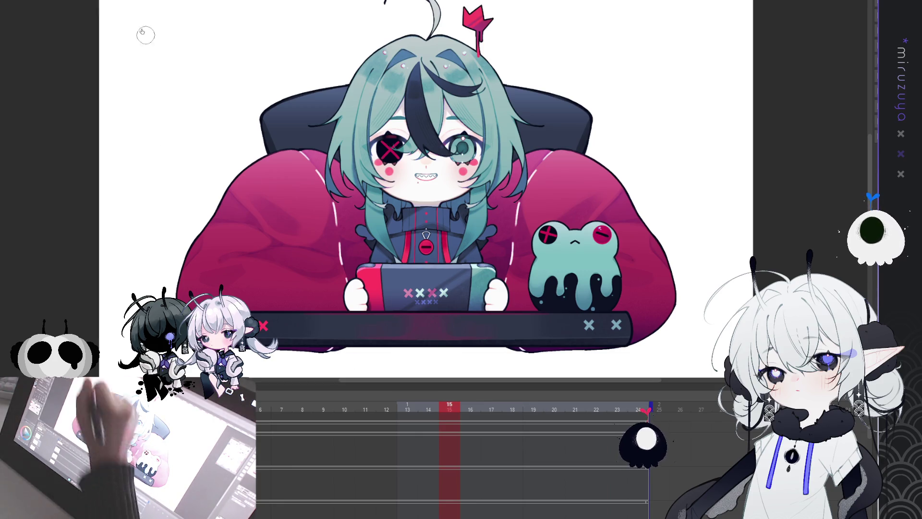
key("ctrl+t")
mouse_move(609, 239)
left_mouse_down()
mouse_move(615, 159)
mouse_move(598, 196)
left_mouse_up()
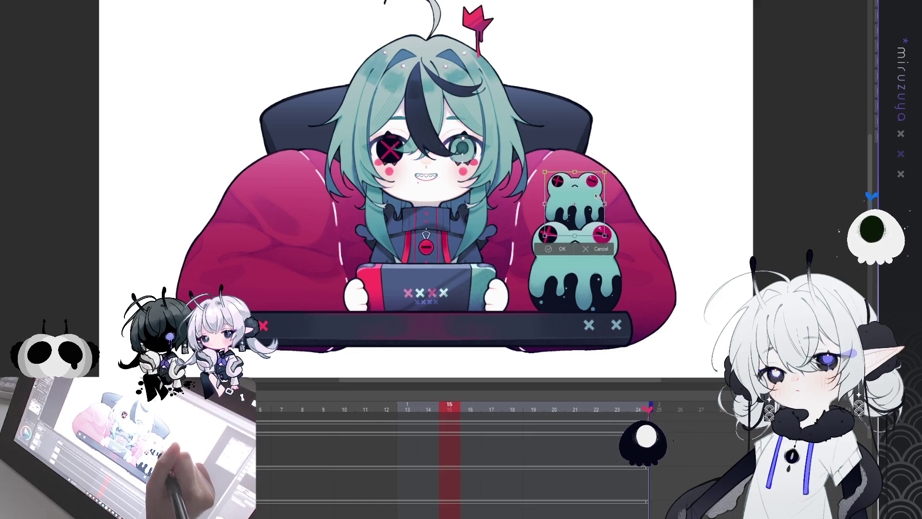
left_click(563, 248)
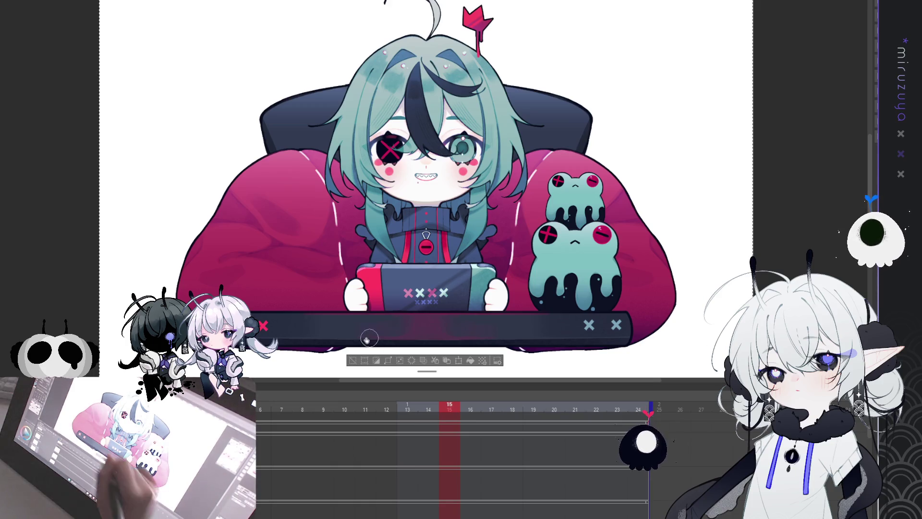
key("ctrl+t")
left_click_drag(586, 200, 595, 135)
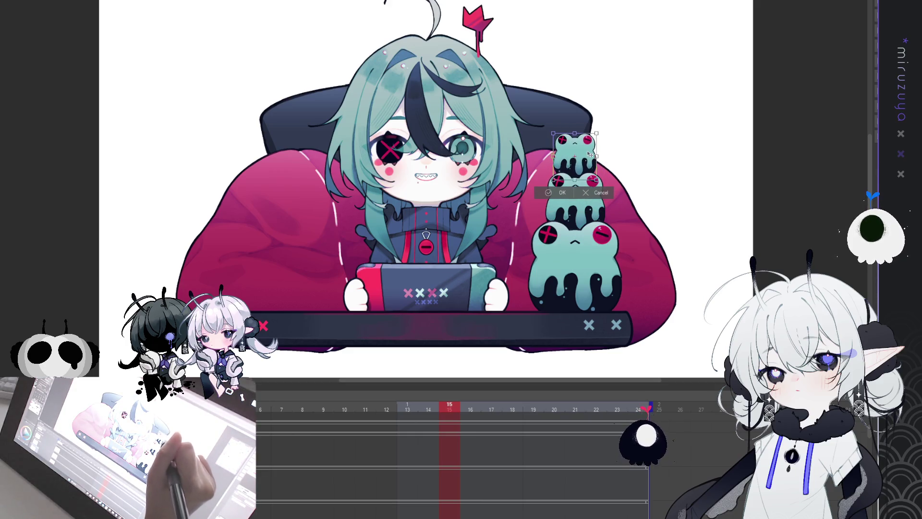
key("Return")
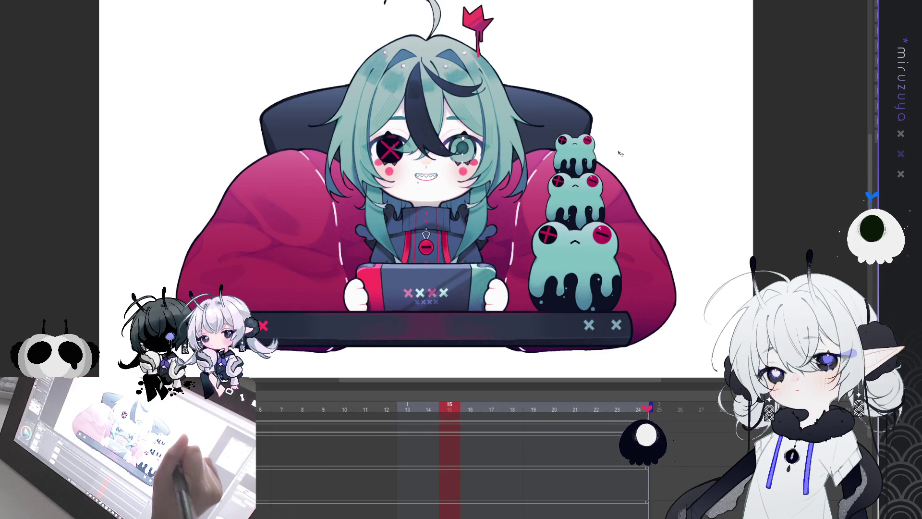
Step: Place two small frog copies side by side left of the pillow
key("ctrl+a")
left_click(357, 363)
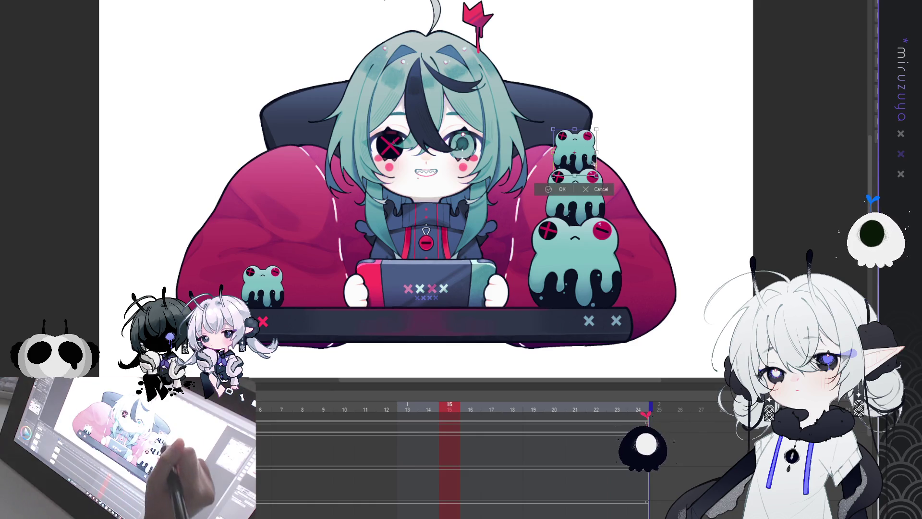
key("ctrl+v")
key("ctrl+t")
mouse_move(279, 295)
left_mouse_down()
mouse_move(325, 295)
mouse_move(325, 277)
mouse_move(315, 292)
left_mouse_up()
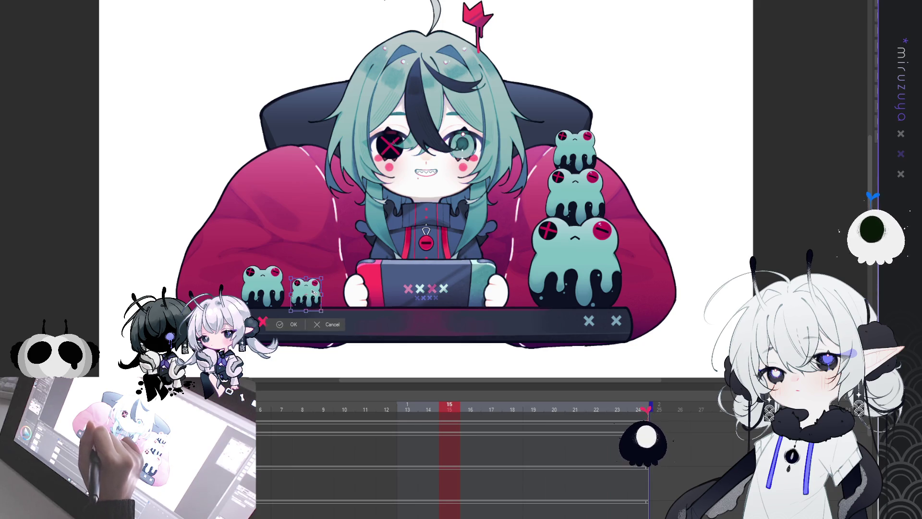
key("Return")
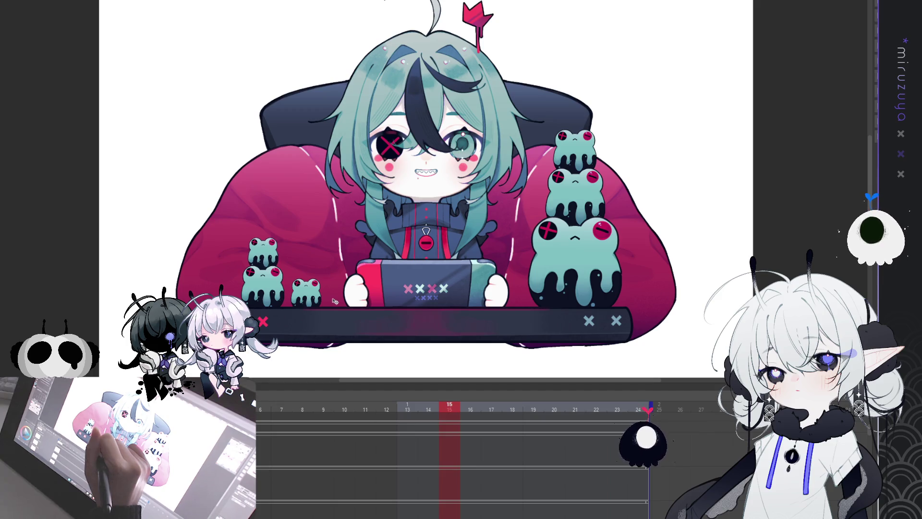
mouse_move(690, 274)
left_mouse_down()
mouse_move(668, 321)
mouse_move(680, 282)
left_mouse_up()
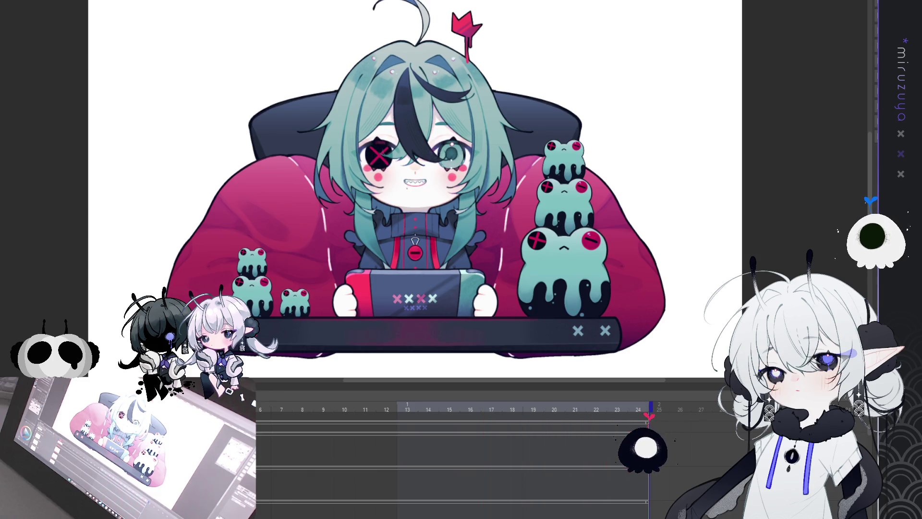
left_click_drag(533, 377, 519, 379)
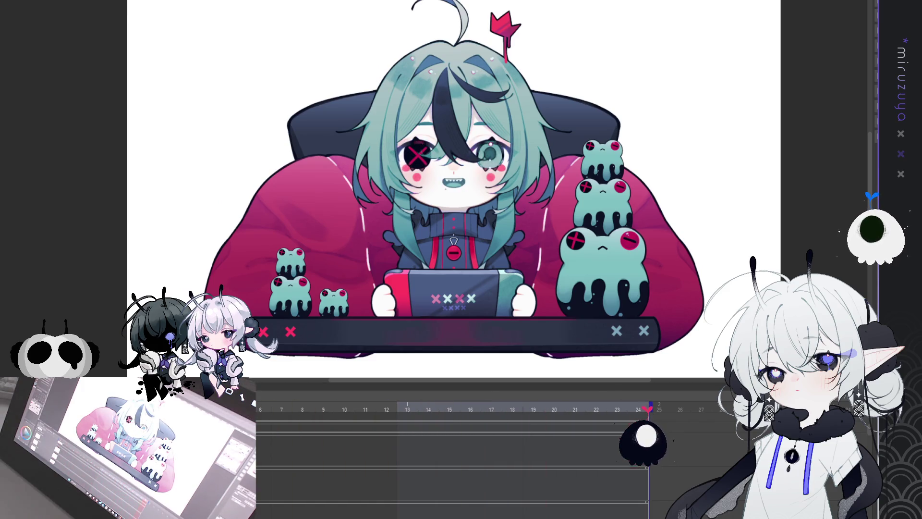
left_click_drag(520, 379, 510, 379)
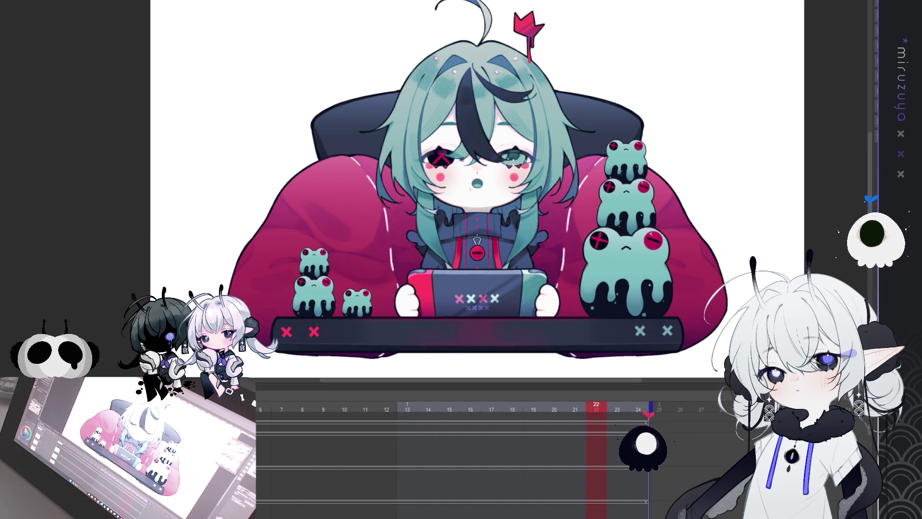
Step: Enlarge the timeline, stop playback and collapse Folder 10 to reveal the mouth cel track
left_click_drag(420, 384, 419, 224)
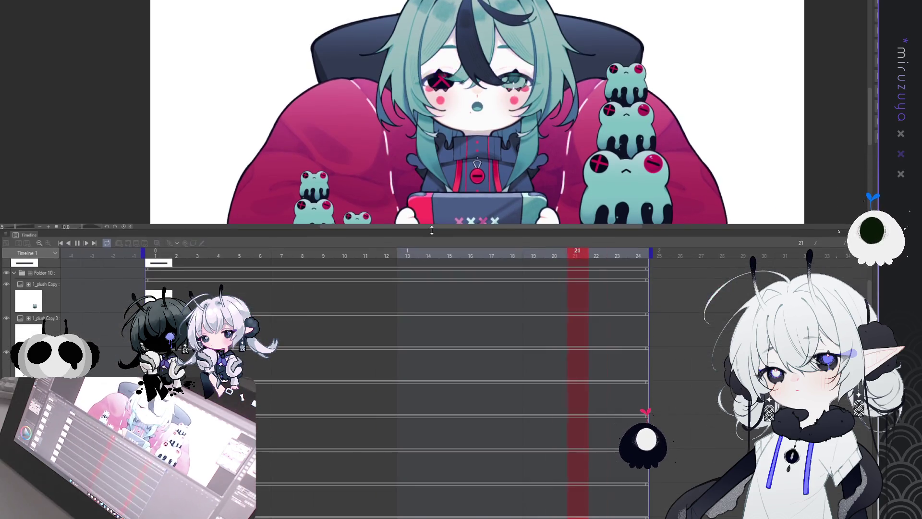
key("space")
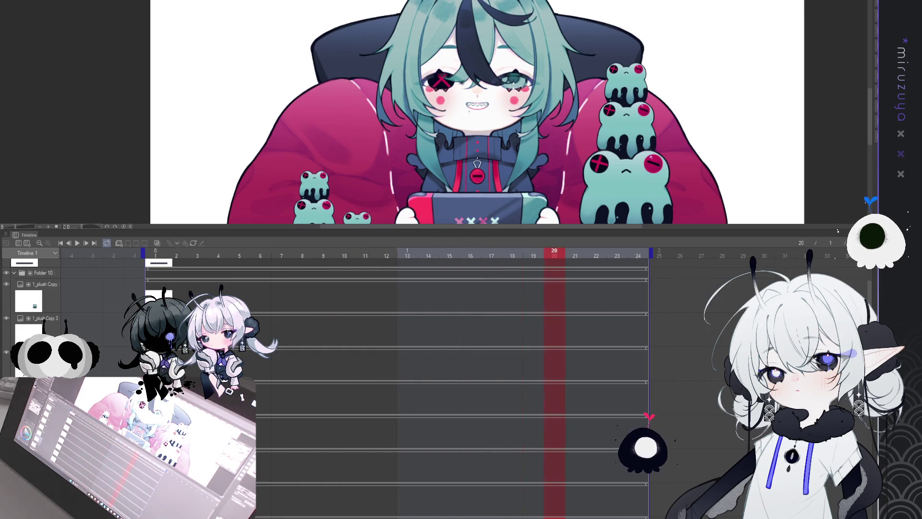
left_click(43, 272)
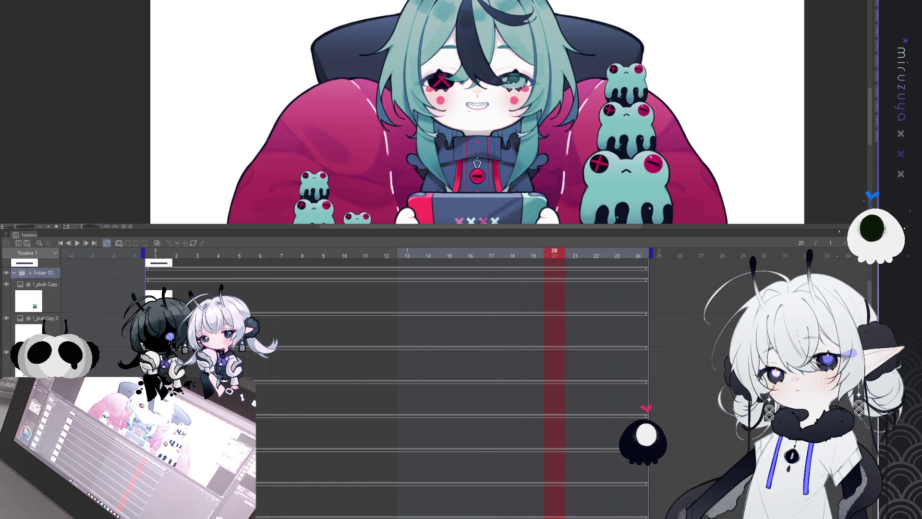
scroll(32, 298, "up", 2)
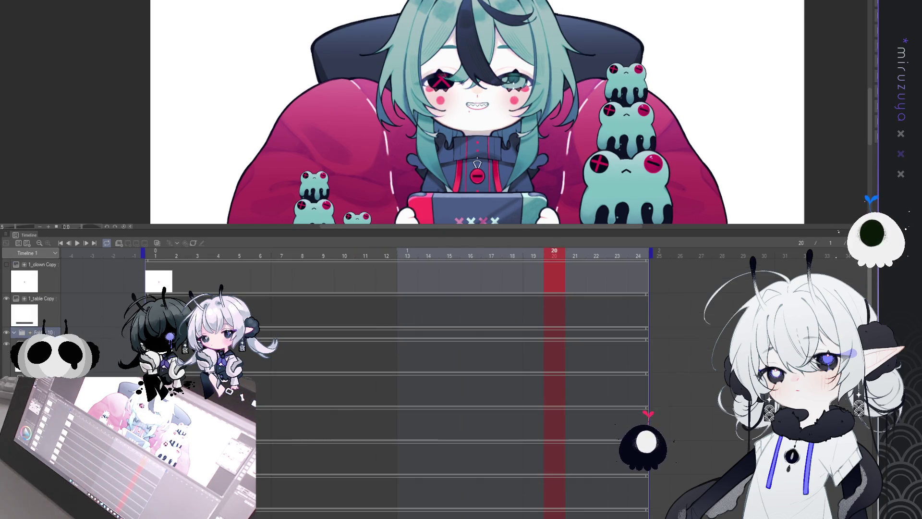
left_click(14, 333)
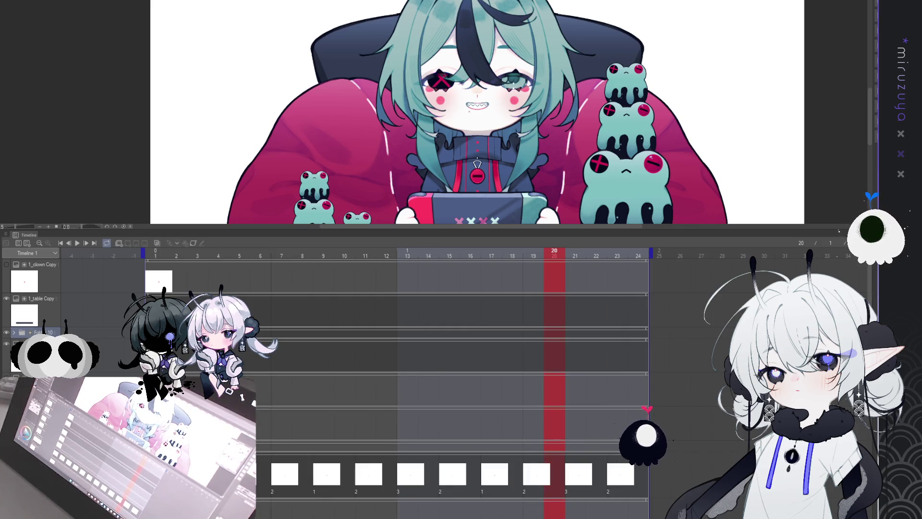
scroll(532, 385, "down", 3)
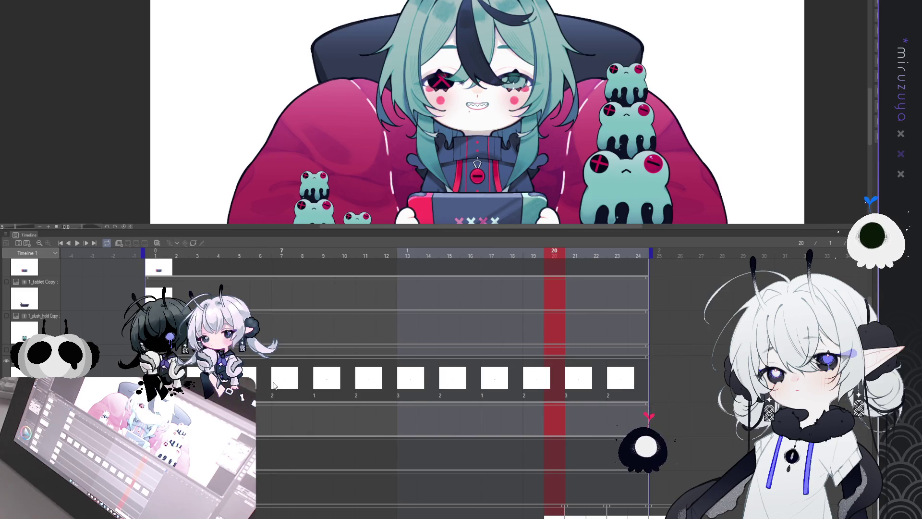
Step: Step through frames 5, 9, 11, 15 up to 23 to check the mouth cels
left_click(197, 385)
left_click(262, 385)
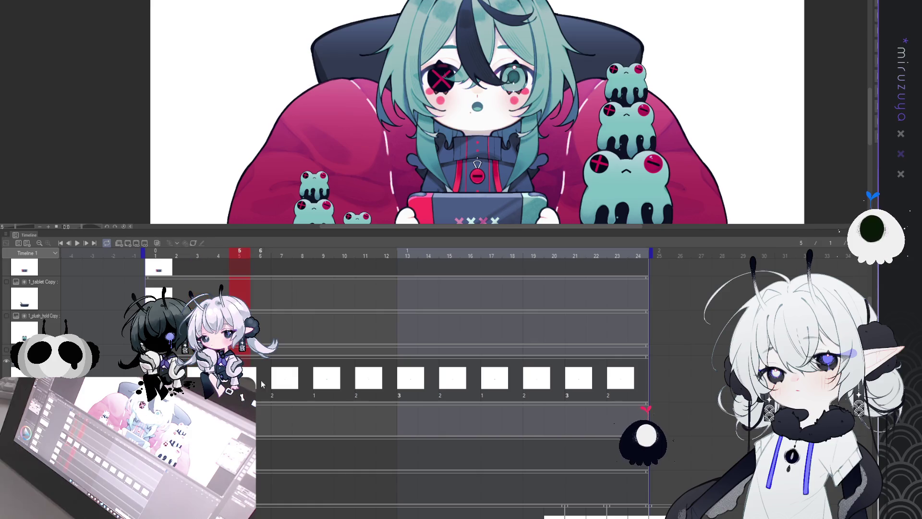
left_click(288, 382)
left_click(331, 383)
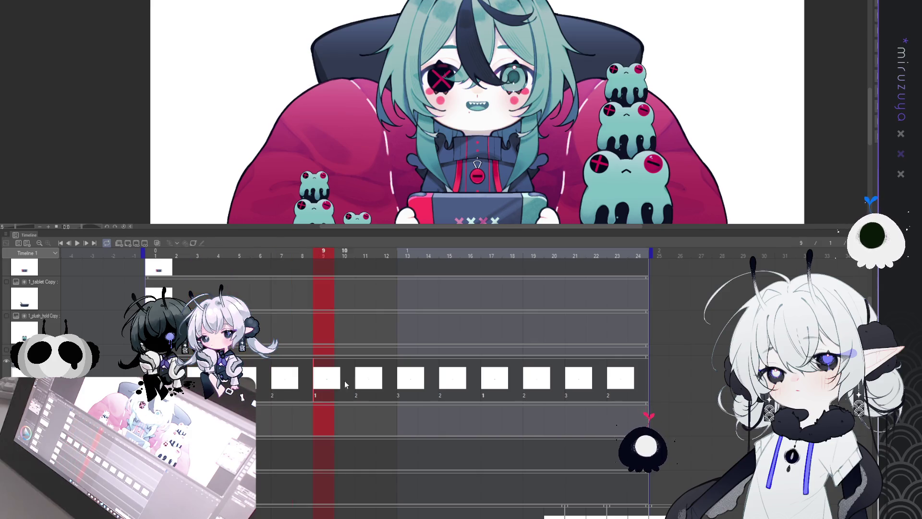
left_click(370, 381)
left_click(404, 378)
left_click(450, 378)
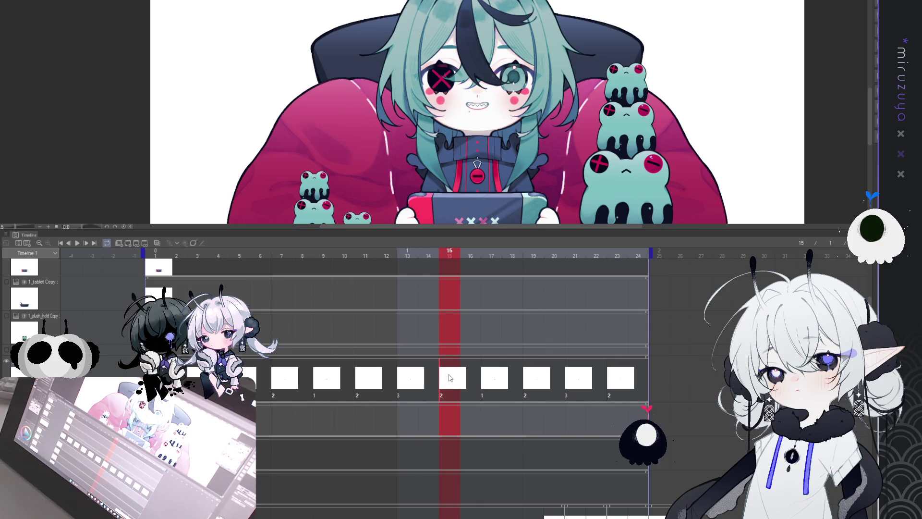
left_click(509, 383)
left_click(533, 380)
left_click(576, 380)
left_click(618, 380)
Step: Play the animation from frame 1, stop at frame 13, and shrink the timeline
left_click(62, 243)
left_click(77, 244)
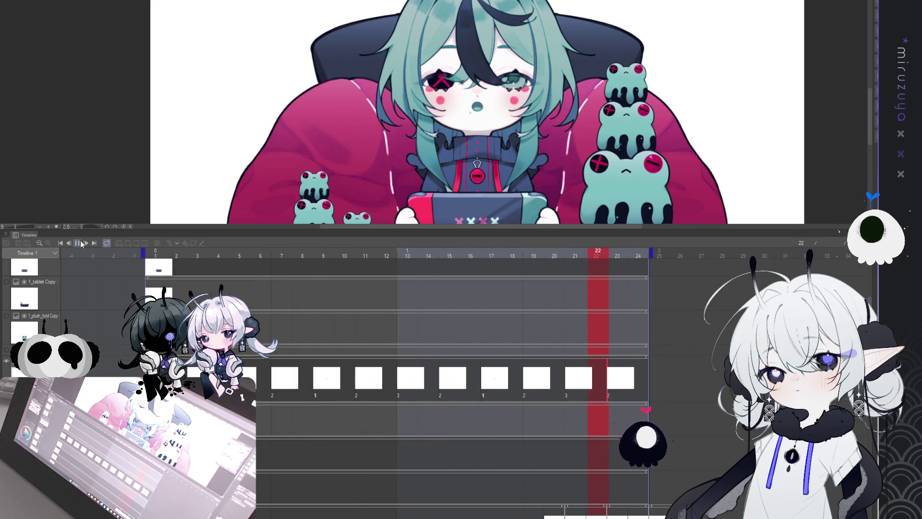
left_click(81, 244)
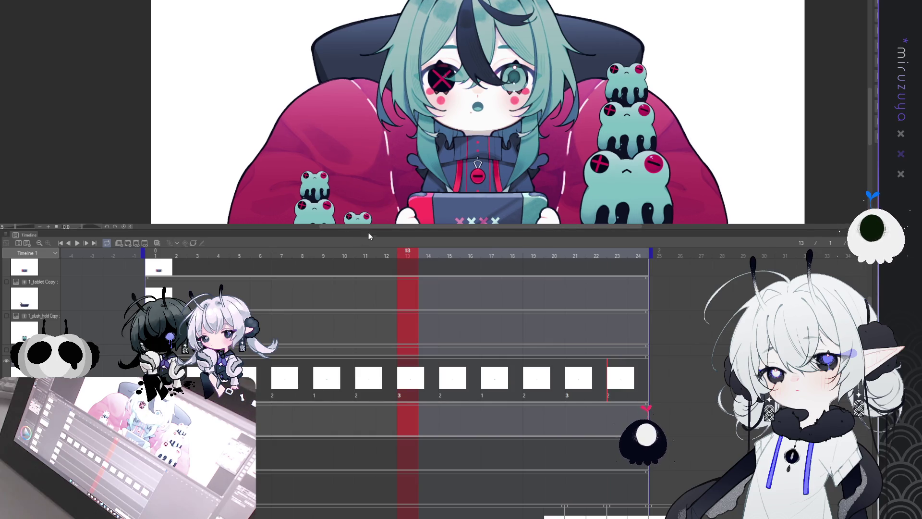
left_click_drag(373, 229, 372, 401)
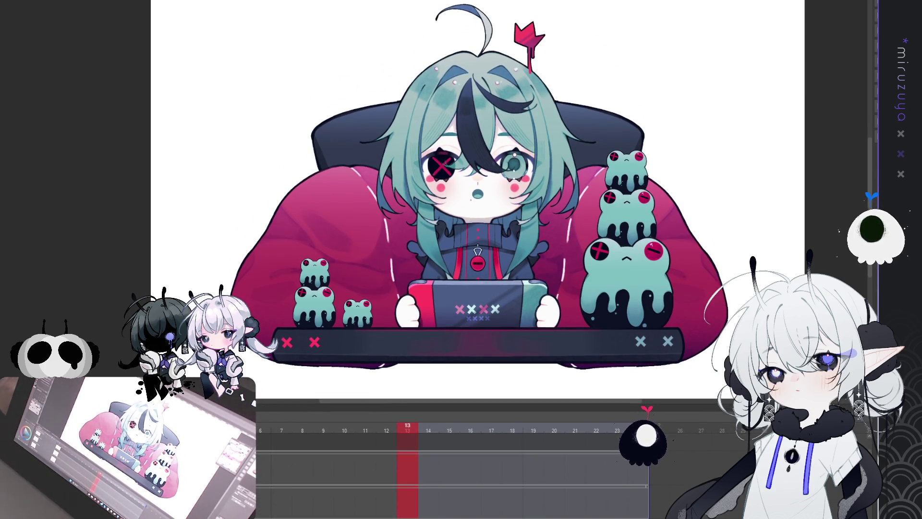
Step: Hide the frogs, chair, pillow and console so only the chibi remains, then play back
key("Delete")
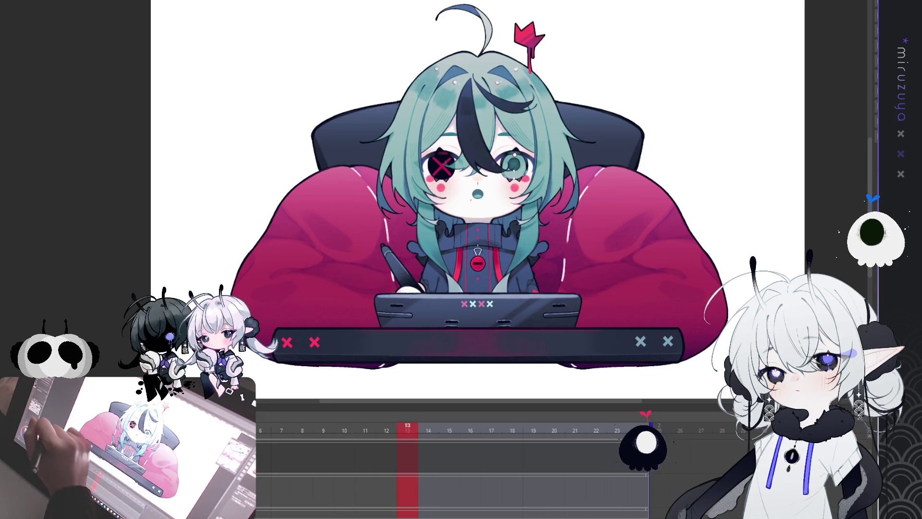
key("space")
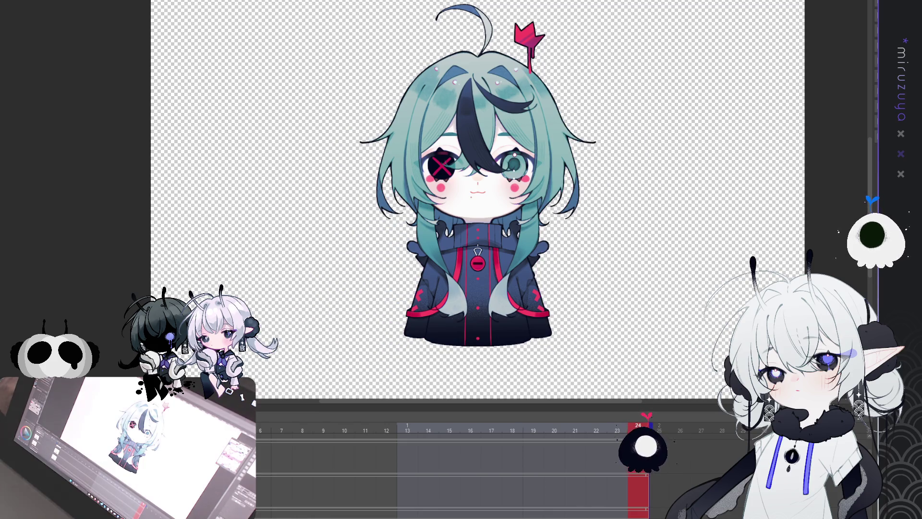
Step: Zoom out and select the hood-down cels from frame 20 to 24 on the timeline
key("ctrl+minus")
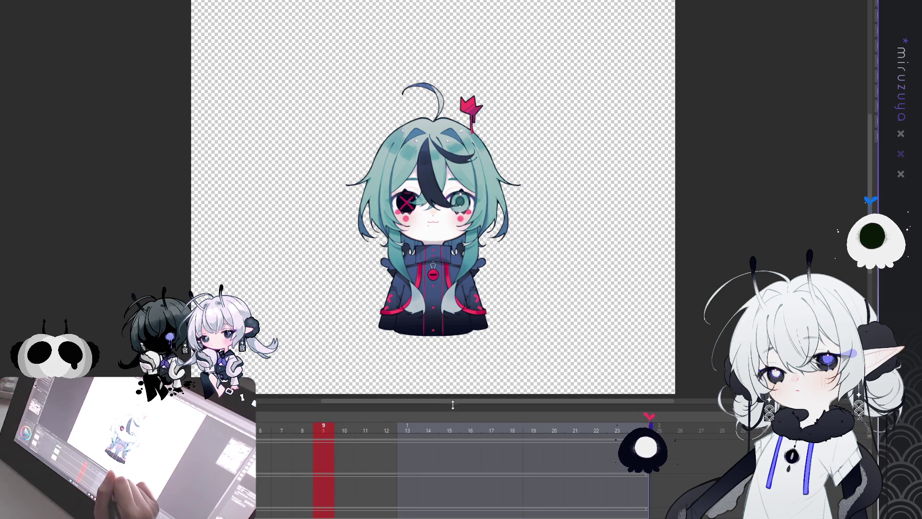
left_click_drag(457, 397, 457, 223)
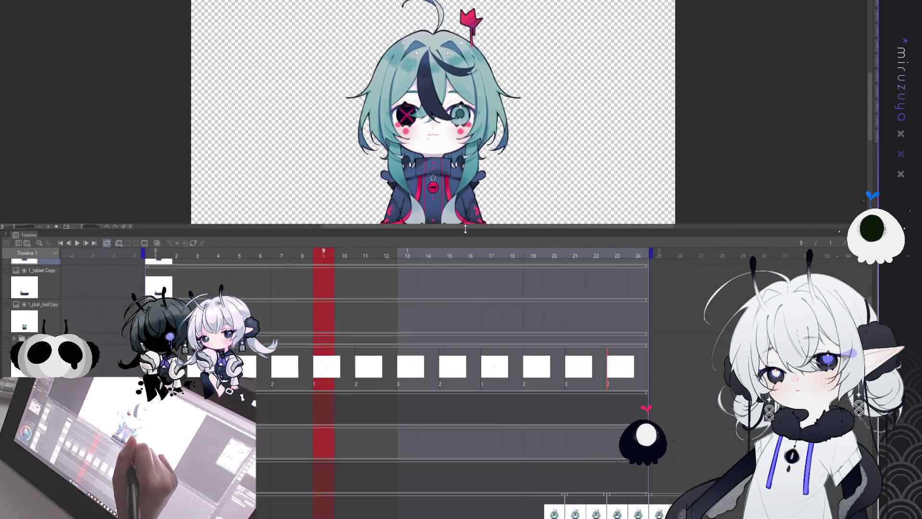
scroll(418, 327, "down", 5)
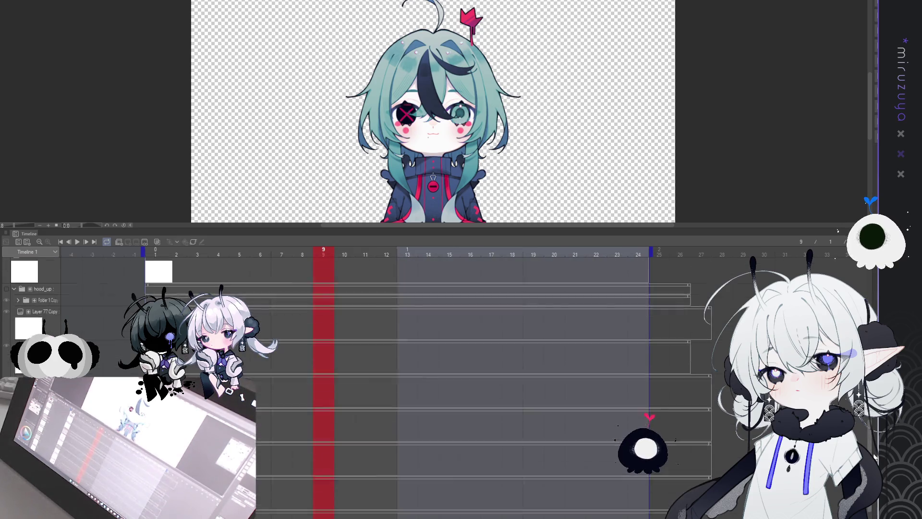
scroll(418, 336, "up", 1)
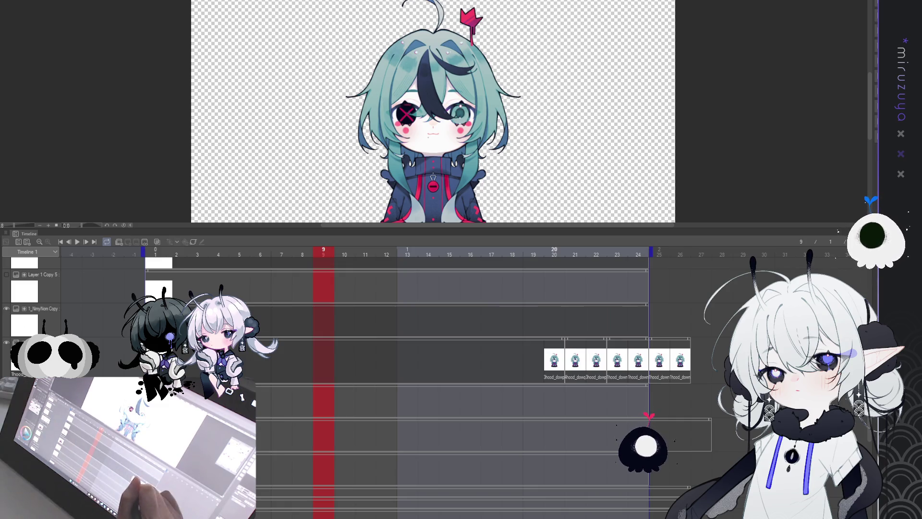
left_click(554, 307)
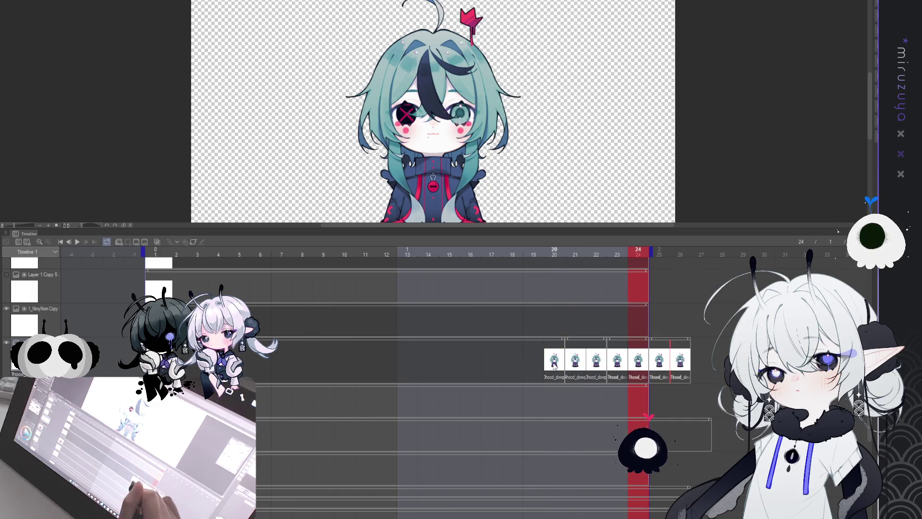
left_click_drag(539, 361, 662, 368)
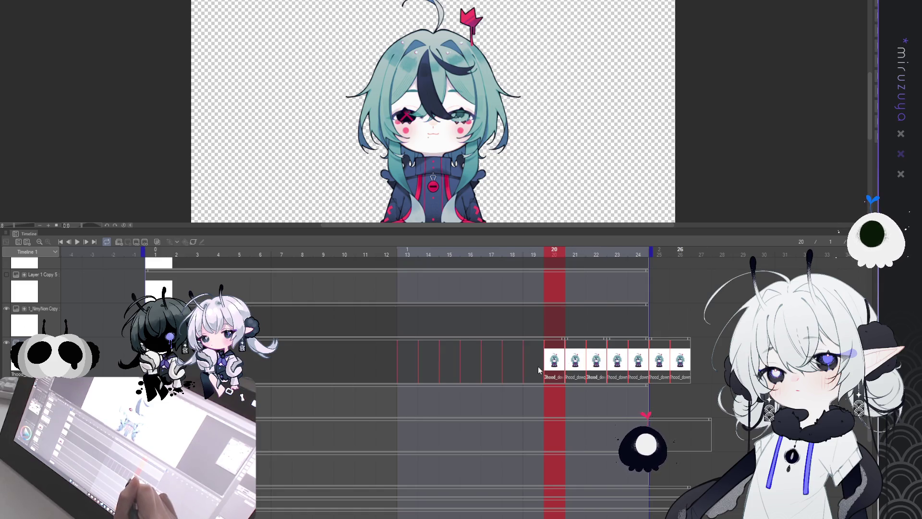
key("ctrl+z")
key("ctrl+y")
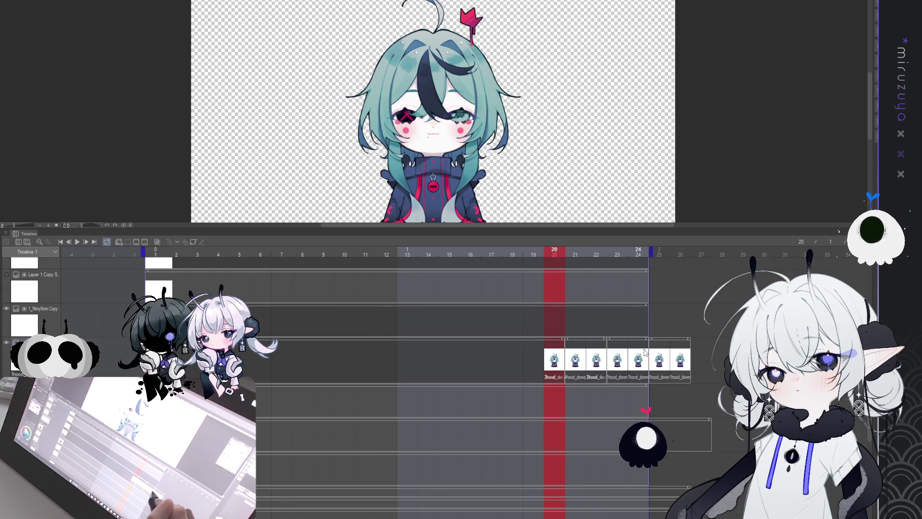
Step: Move the first hood-down cel to frame 16, then check frames 17, 21 and 13
left_click_drag(476, 367, 476, 366)
left_click(486, 365)
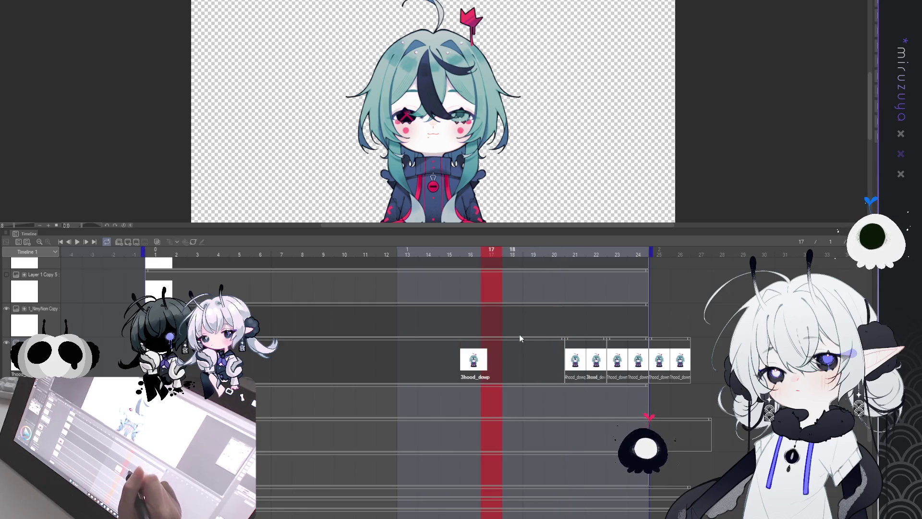
left_click(575, 365)
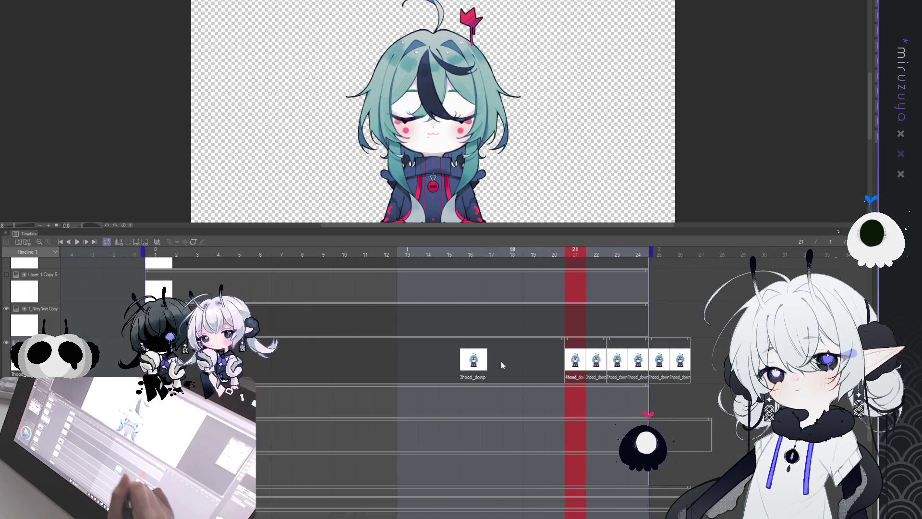
left_click(410, 366)
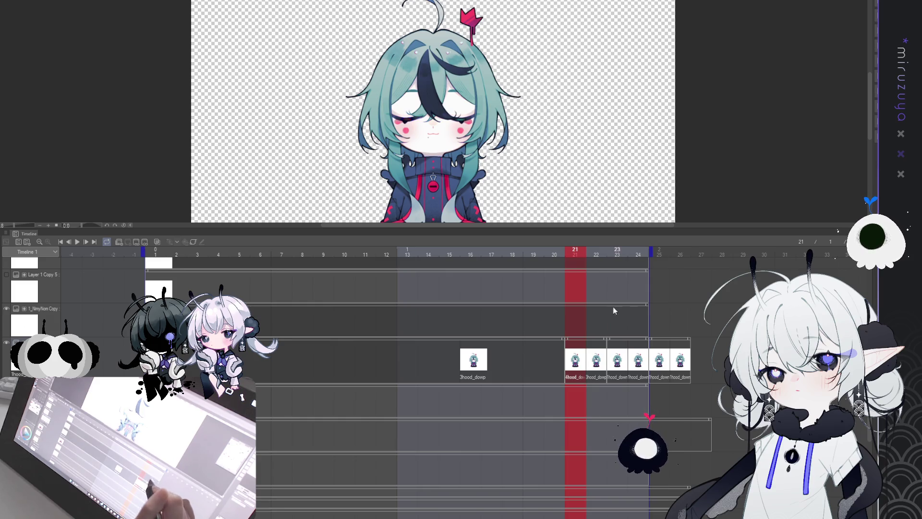
left_click(496, 364)
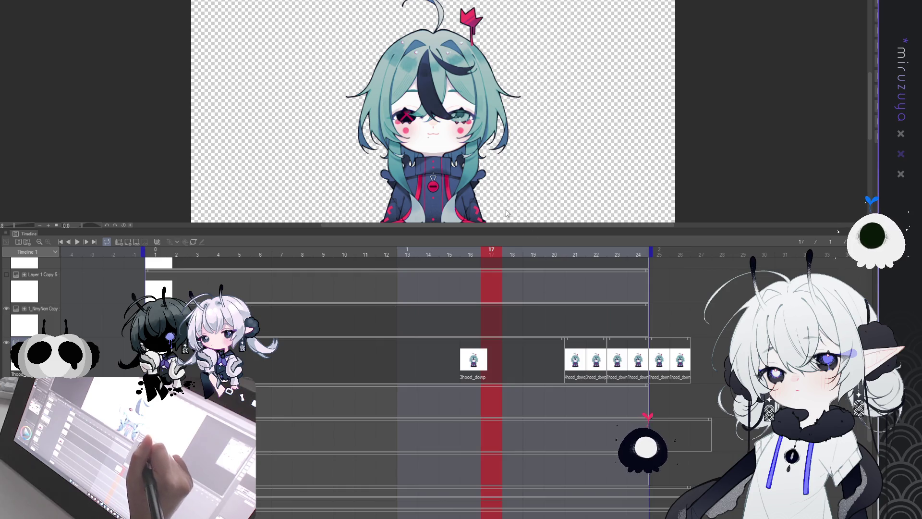
Step: Fill frames 17–19 with the closed-eye, 3hood_down and 1hood_down cels
key("ctrl+v")
left_click(514, 359)
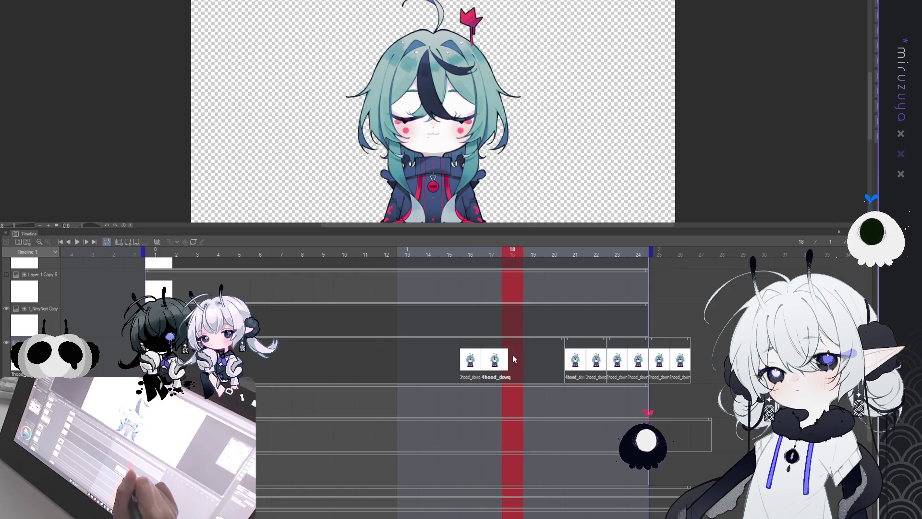
left_click(513, 357)
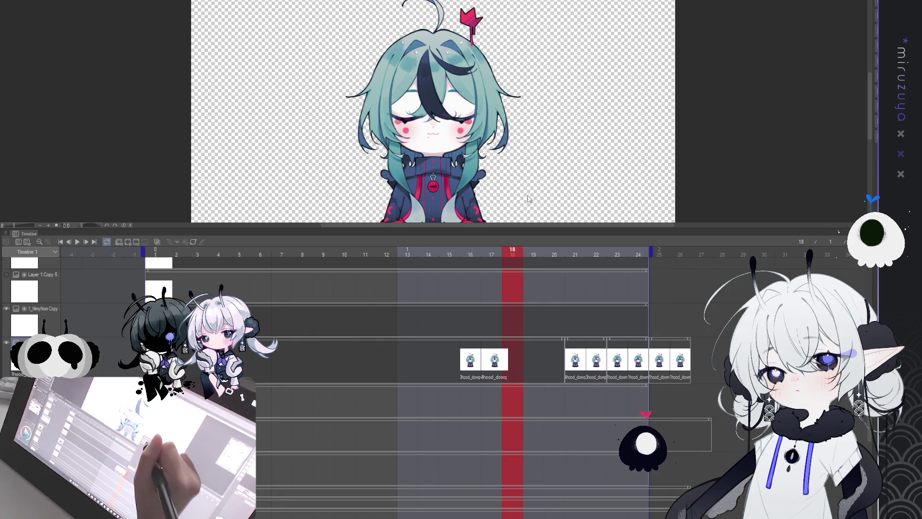
key("ctrl+v")
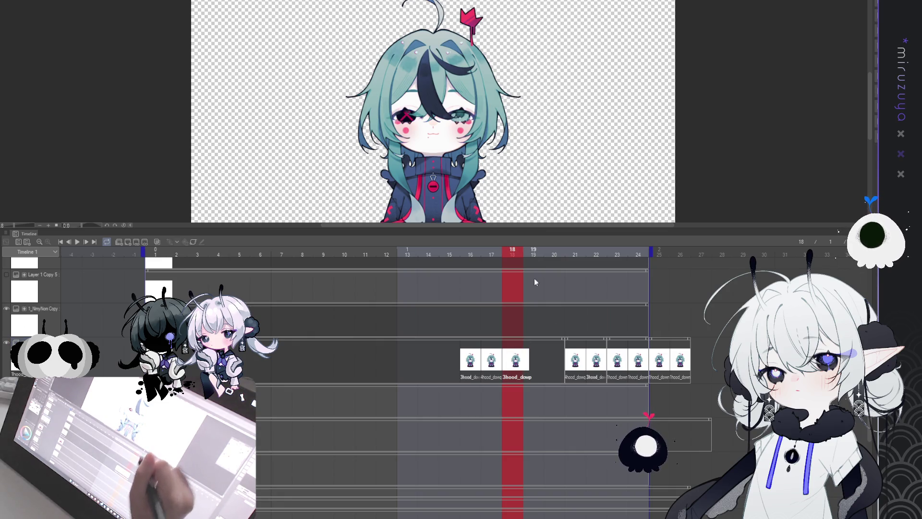
left_click(535, 362)
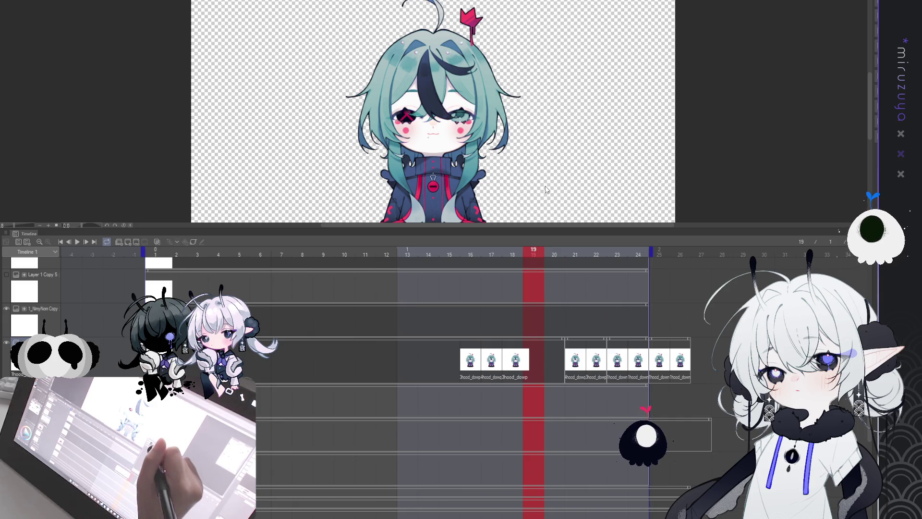
key("ctrl+v")
Step: Delete the cel at frame 21 of the hood_down track
left_click(578, 359)
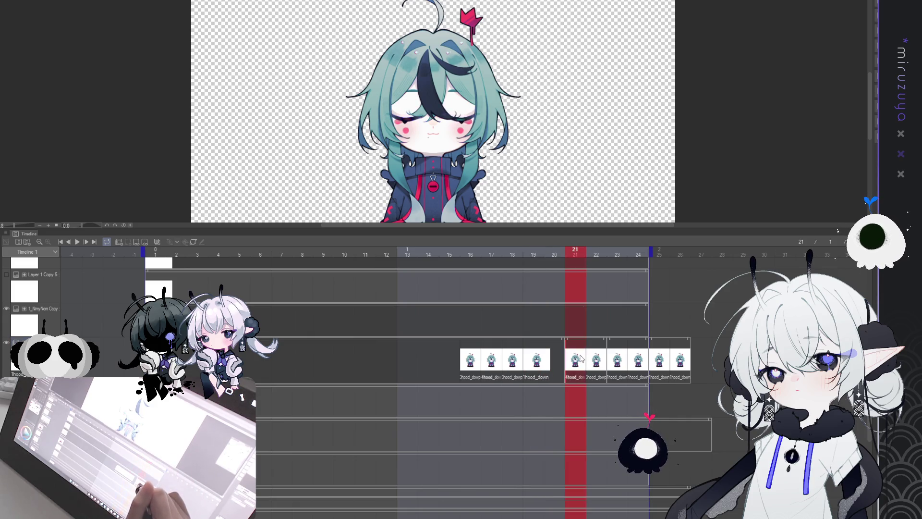
left_click(578, 361)
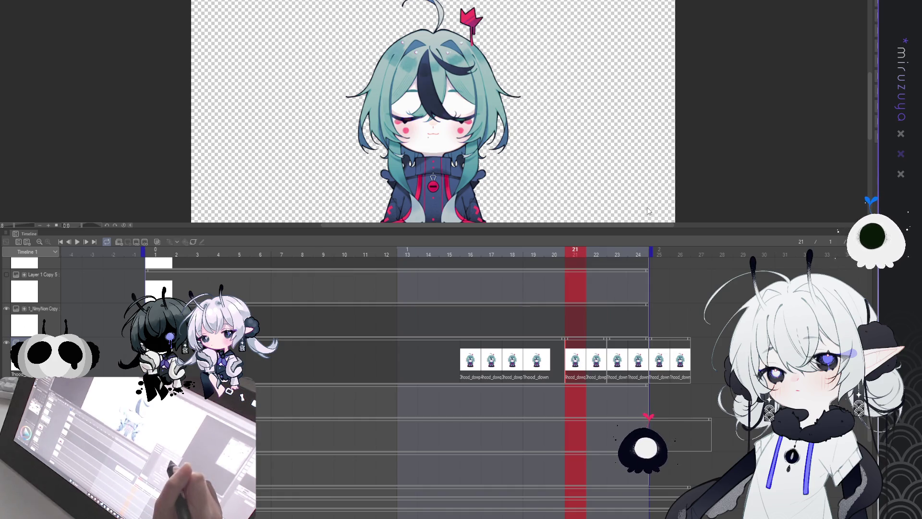
key("Delete")
left_click(598, 356)
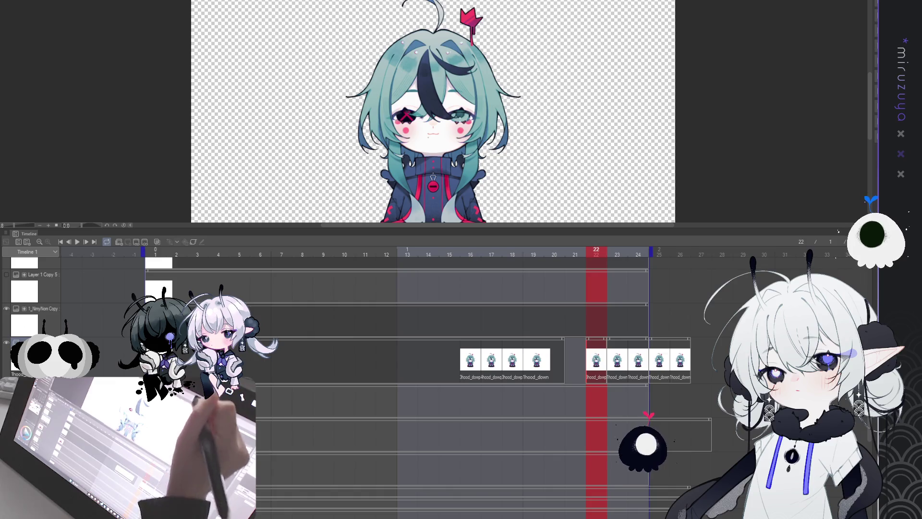
key("ctrl+z")
left_click(579, 360)
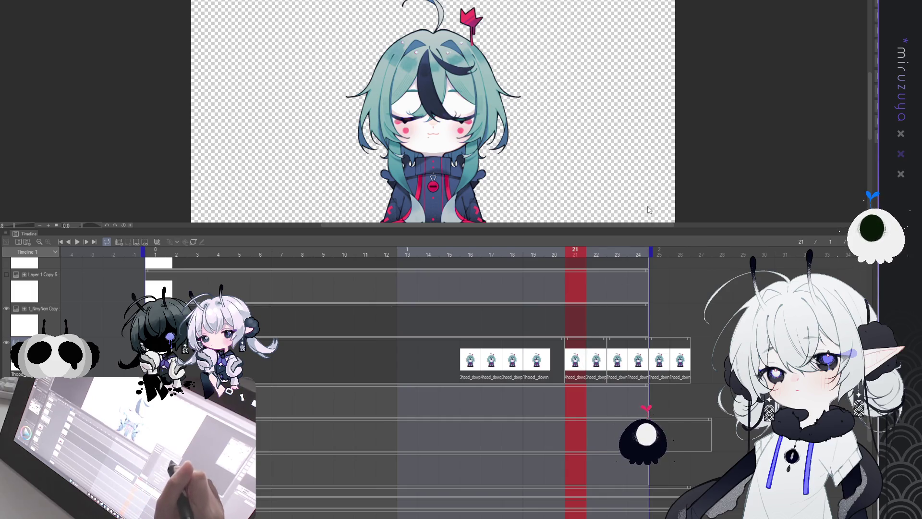
key("Right")
key("Delete")
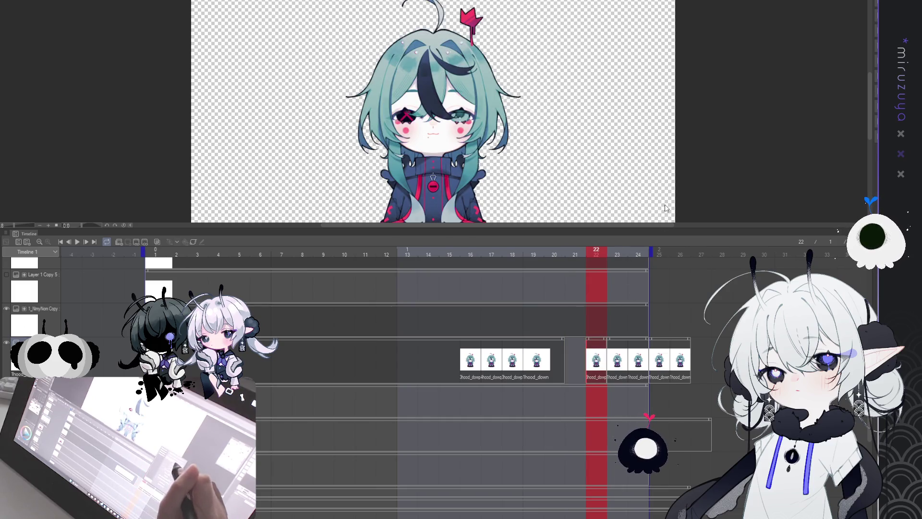
scroll(872, 298, "down", 5)
scroll(872, 298, "down", 5)
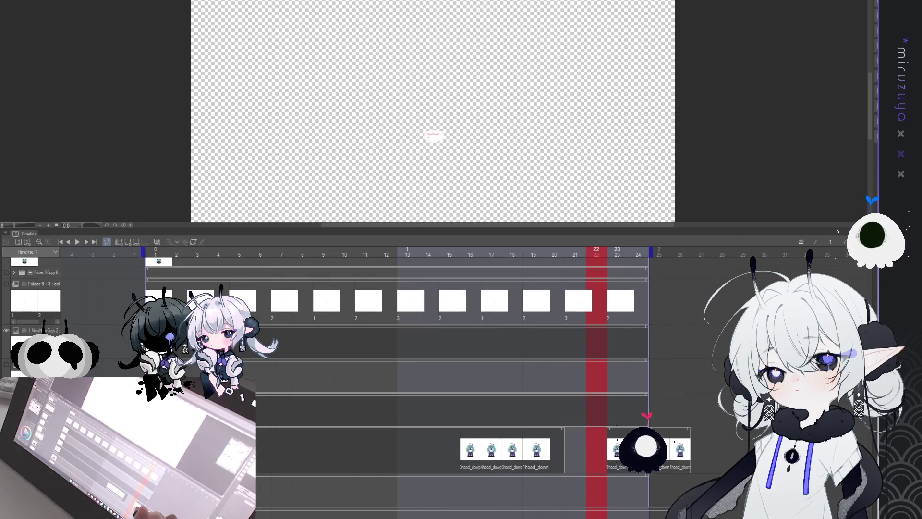
Step: Remove the hood-down cels at frames 23 and 24, then preview the animation
key("Right")
key("Delete")
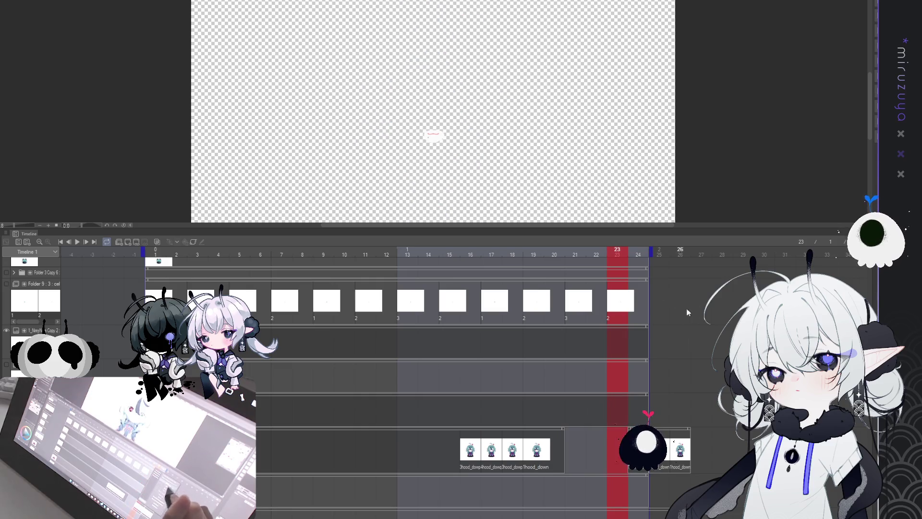
key("Right")
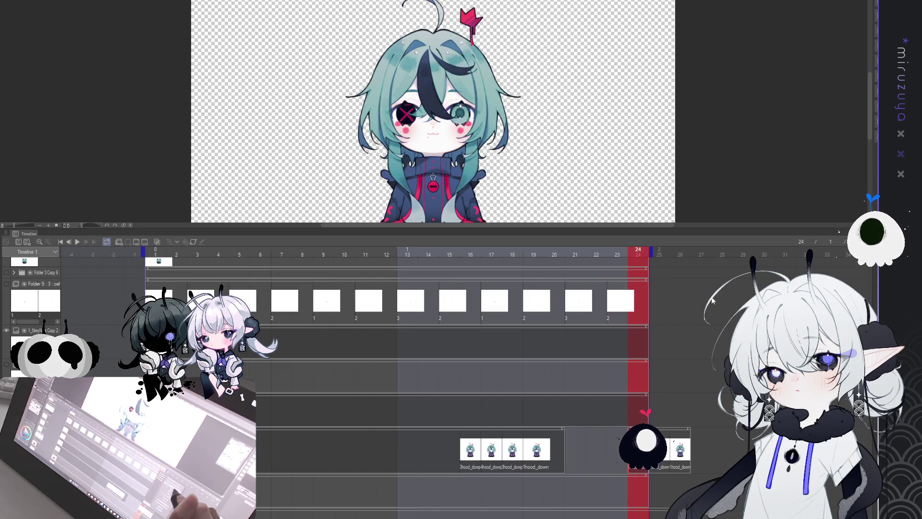
key("Delete")
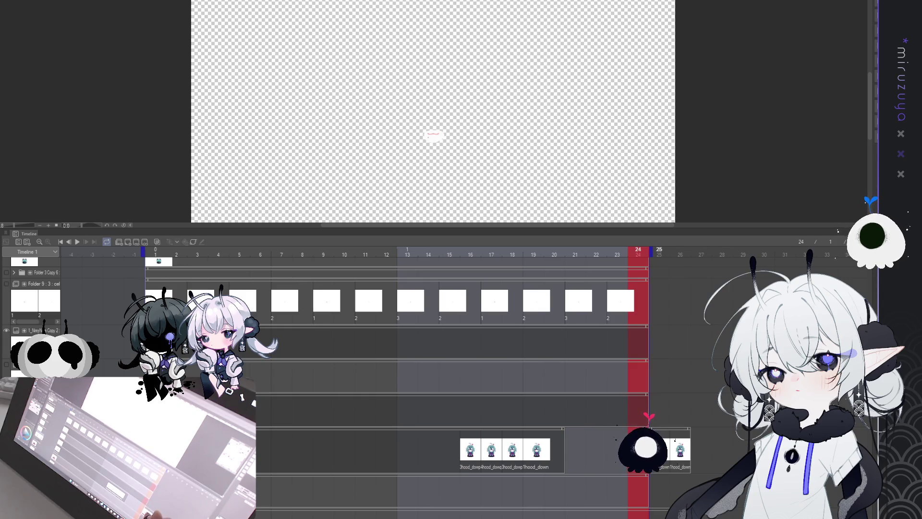
left_click(62, 242)
left_click(78, 242)
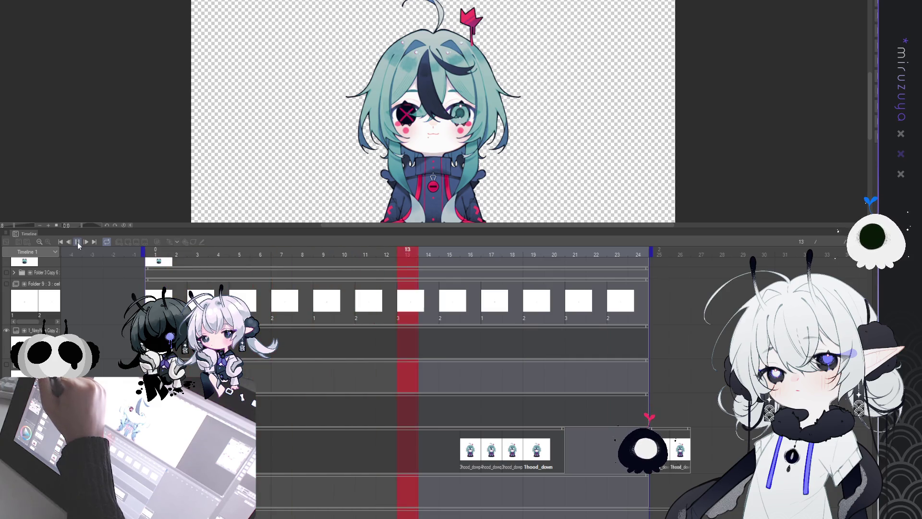
key("Return")
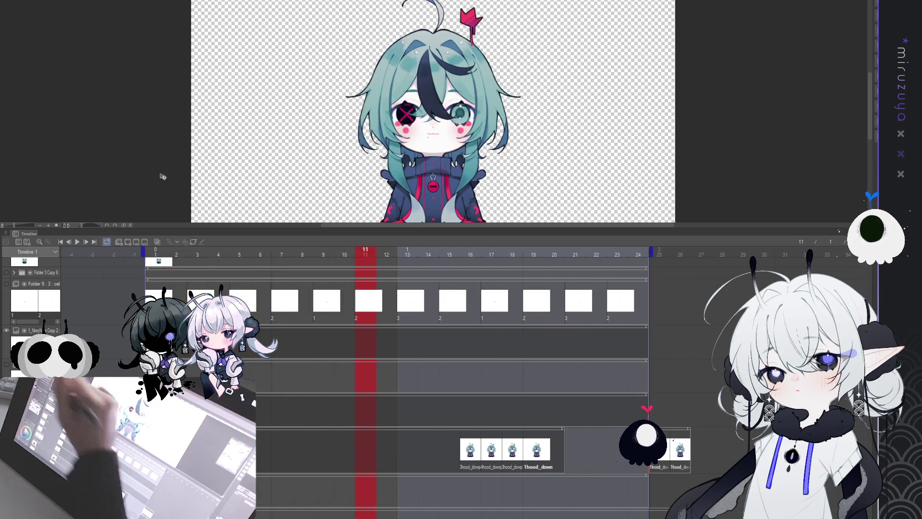
Step: Try inserting a blank frame at frame 20, then undo to restore 1hood_down at frame 19
left_click(565, 446)
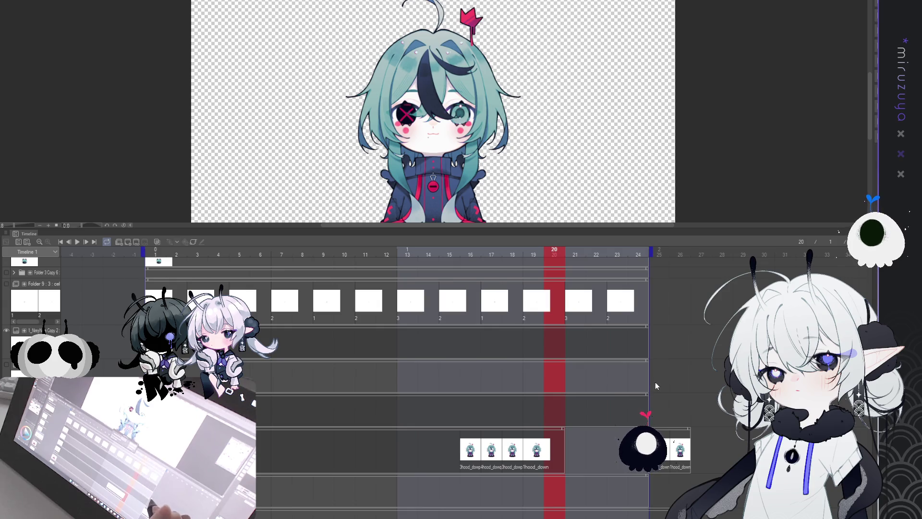
key("Insert")
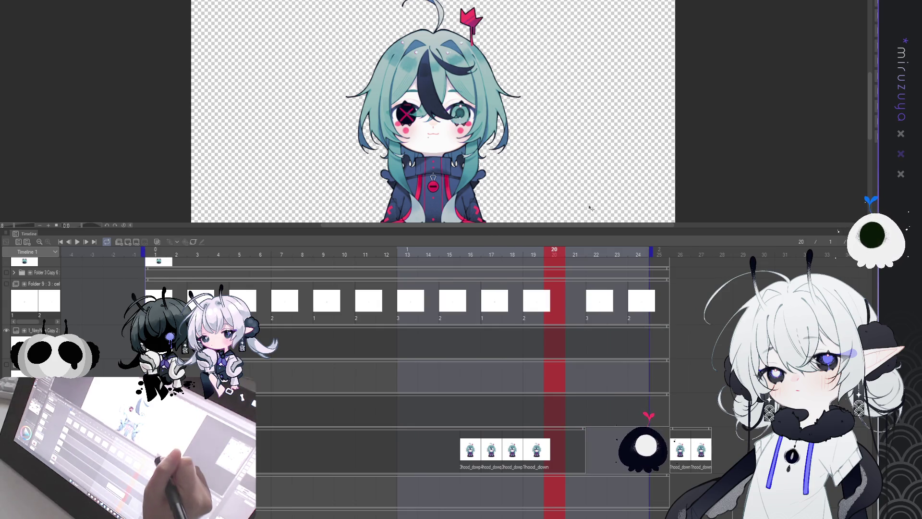
key("ctrl+z")
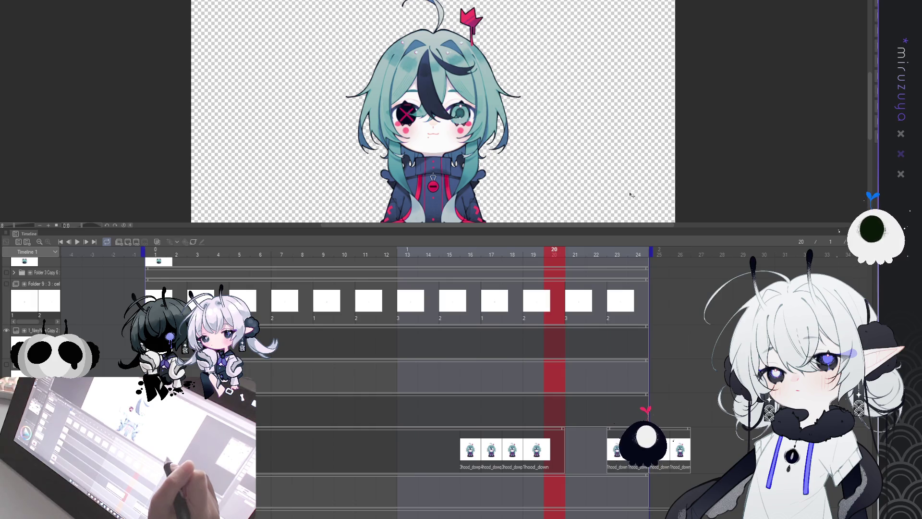
key("ctrl+z")
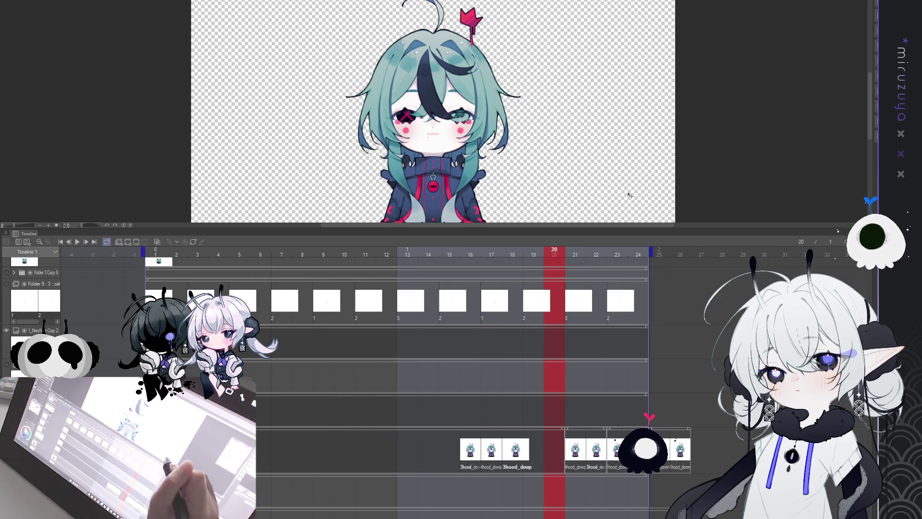
key("ctrl+z")
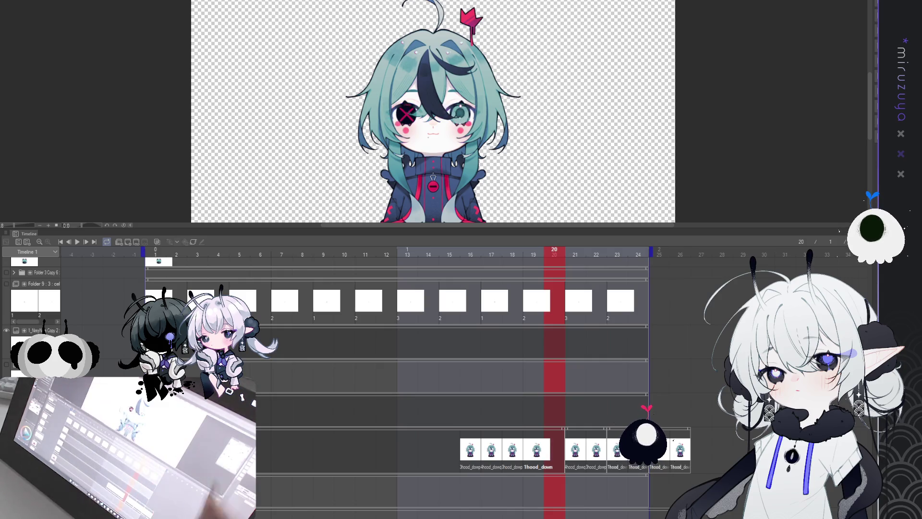
scroll(579, 354, "down", 3)
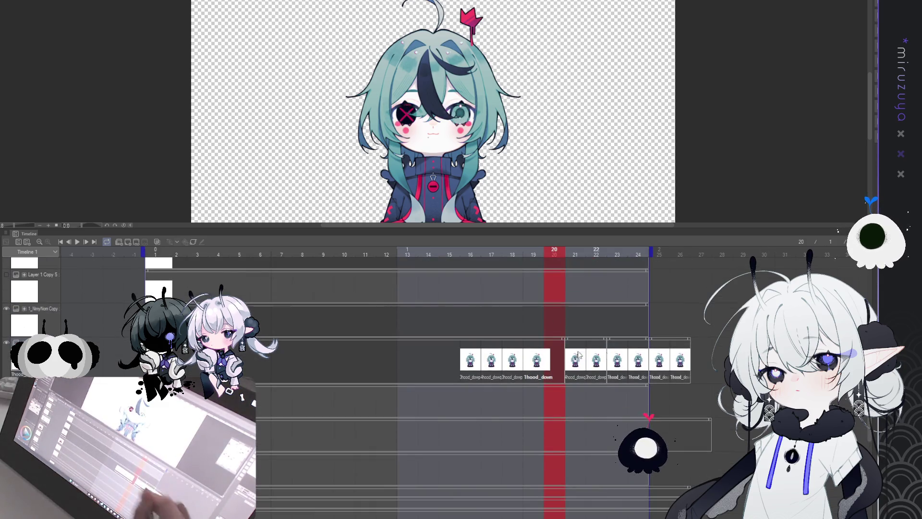
Step: Swap the frame-21 cel to 1hood_down so the eyes are open
left_click(579, 354)
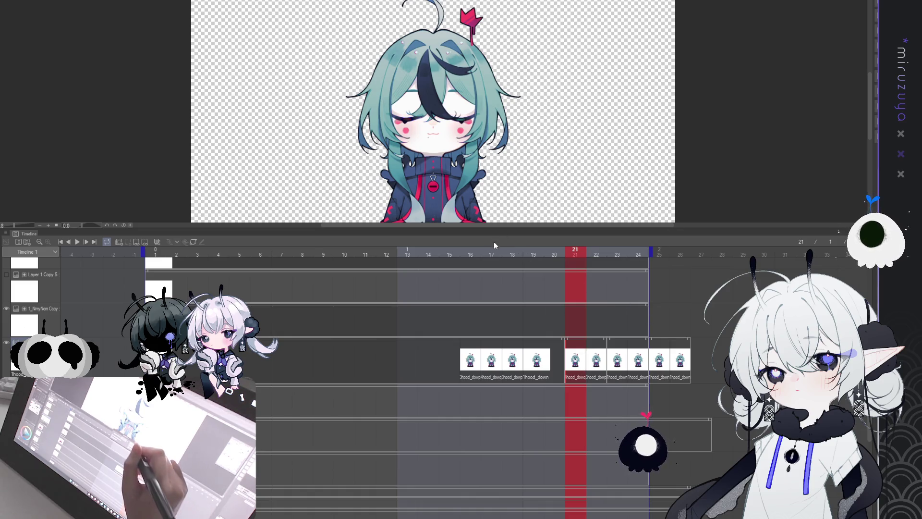
left_click(577, 359)
left_click(579, 361)
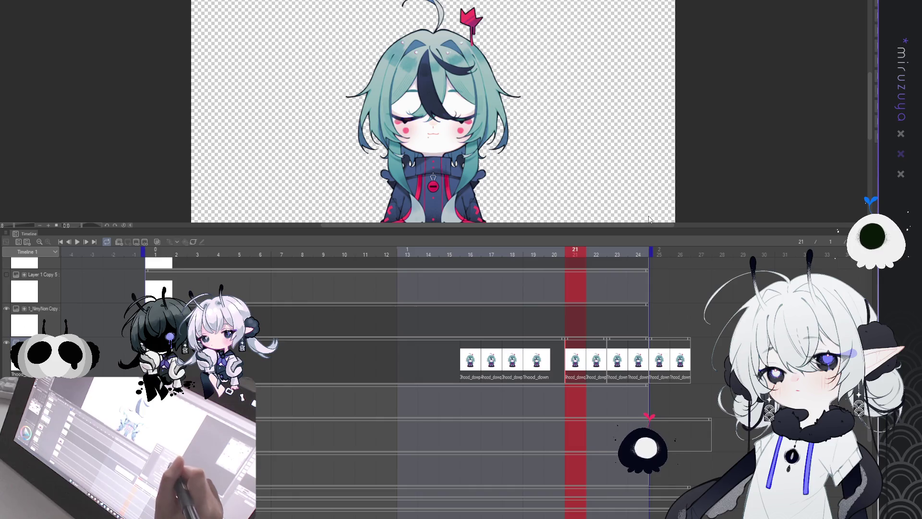
key("Delete")
key("ctrl+z")
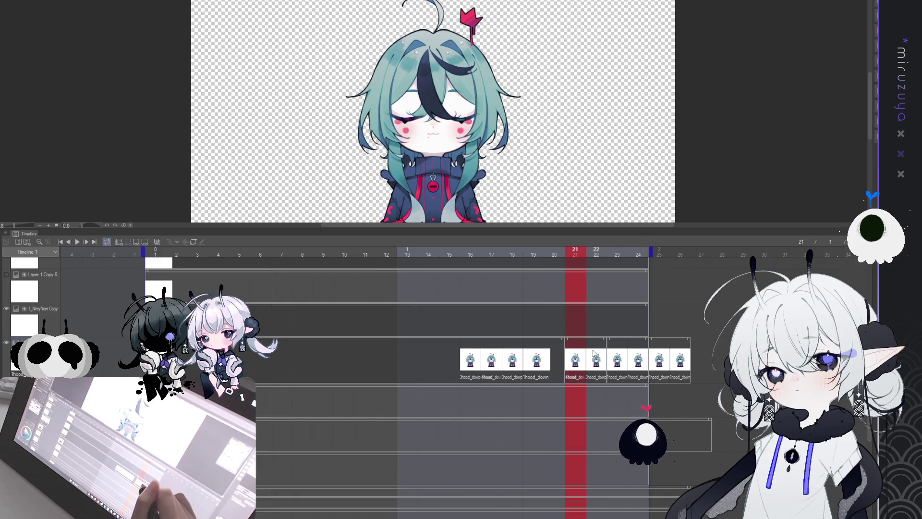
key("ctrl+z")
Step: Check frames 22 and 23, then play the animation from frame 1
left_click(596, 359)
left_click(621, 363)
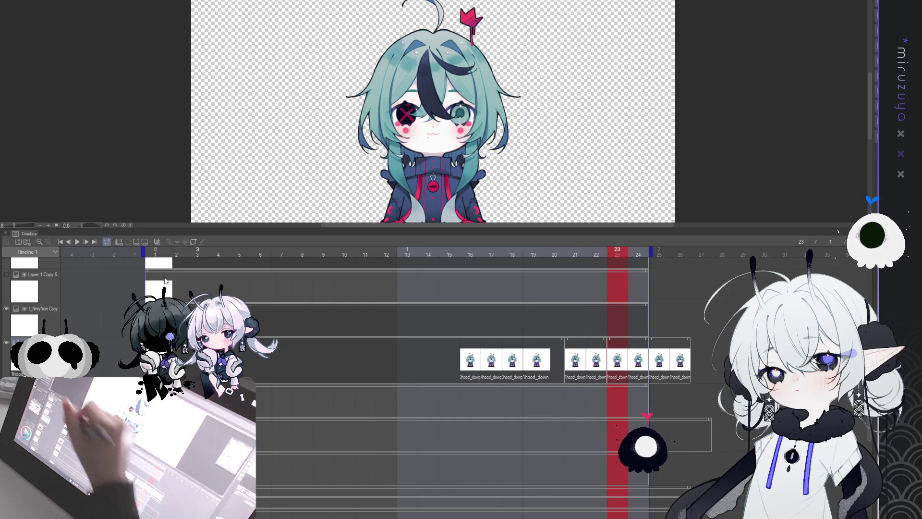
left_click(61, 242)
left_click(78, 241)
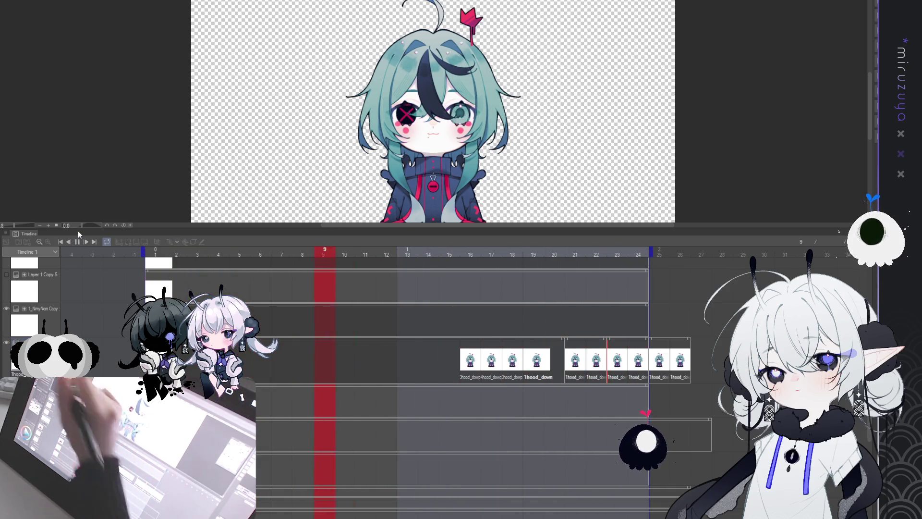
scroll(869, 290, "down", 5)
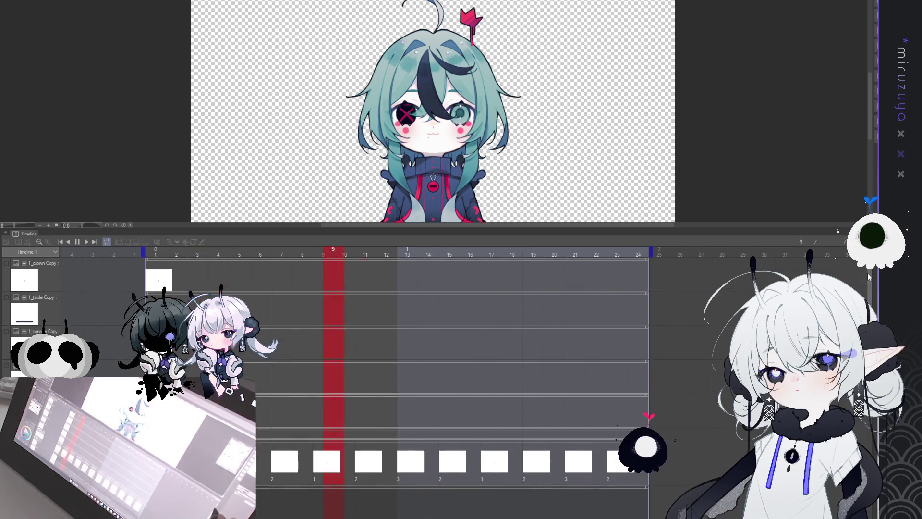
Step: Pause playback and shrink the timeline so the full chibi fills the canvas view
scroll(869, 289, "down", 1)
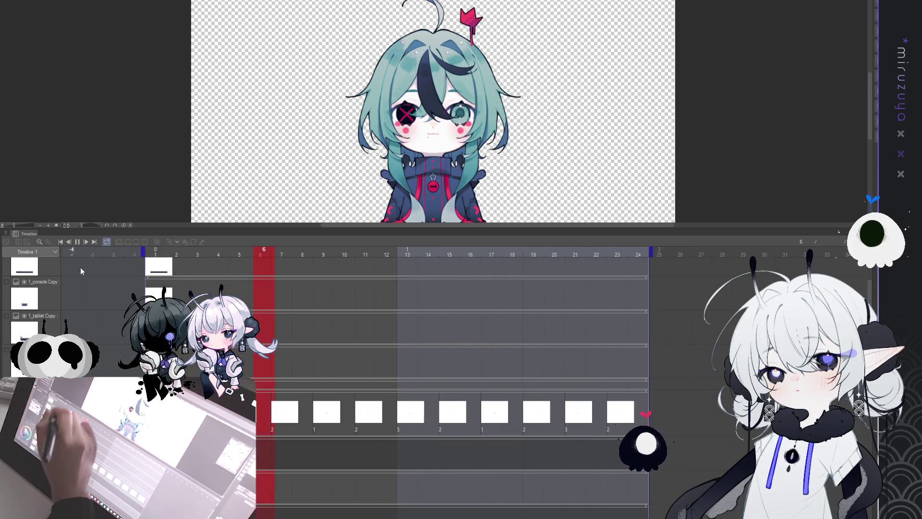
left_click(78, 242)
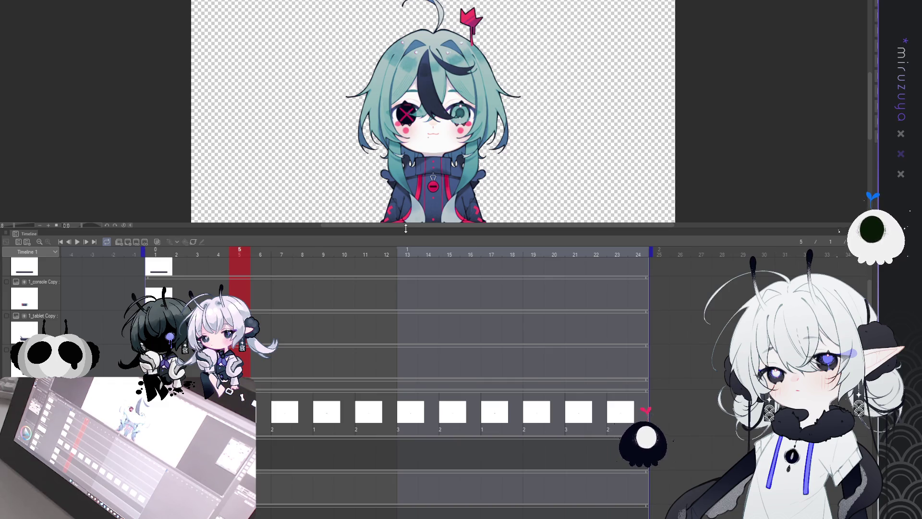
mouse_move(408, 226)
left_mouse_down()
mouse_move(413, 375)
mouse_move(413, 334)
left_mouse_up()
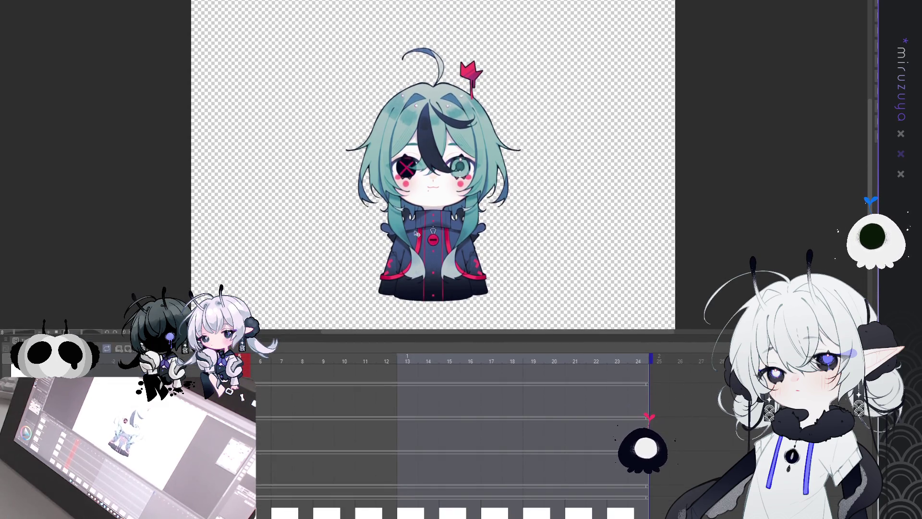
scroll(332, 224, "down", 2)
scroll(332, 224, "up", 1)
scroll(332, 225, "down", 1)
scroll(332, 225, "up", 2)
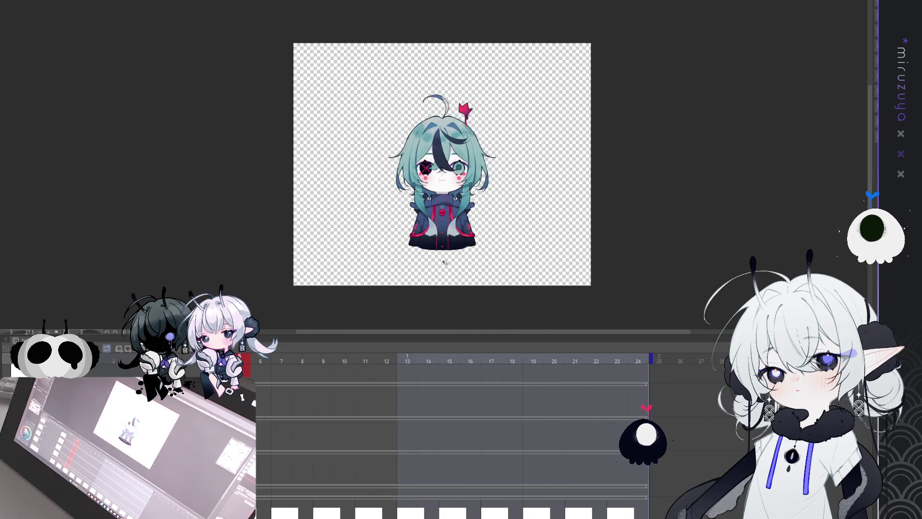
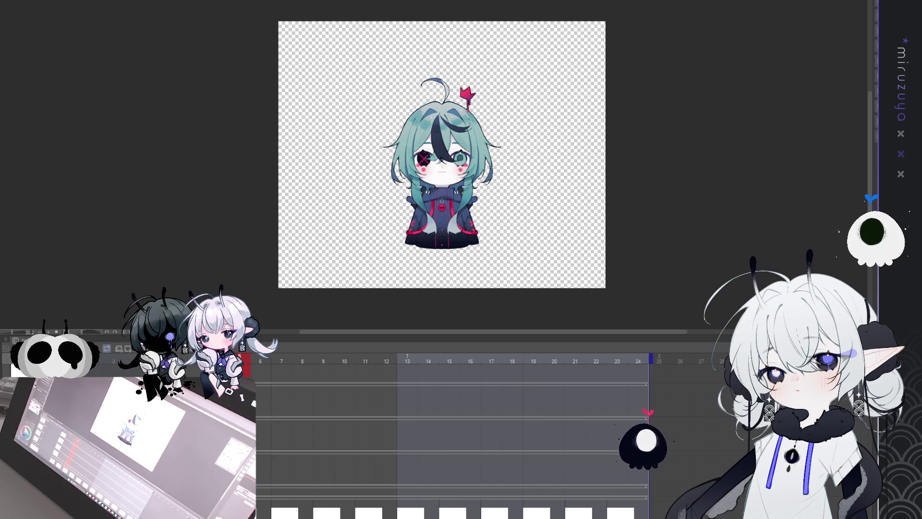
Step: Scroll the view to inspect the chibi base sketch with teal eyes
scroll(442, 154, "down", 3)
scroll(442, 154, "up", 4)
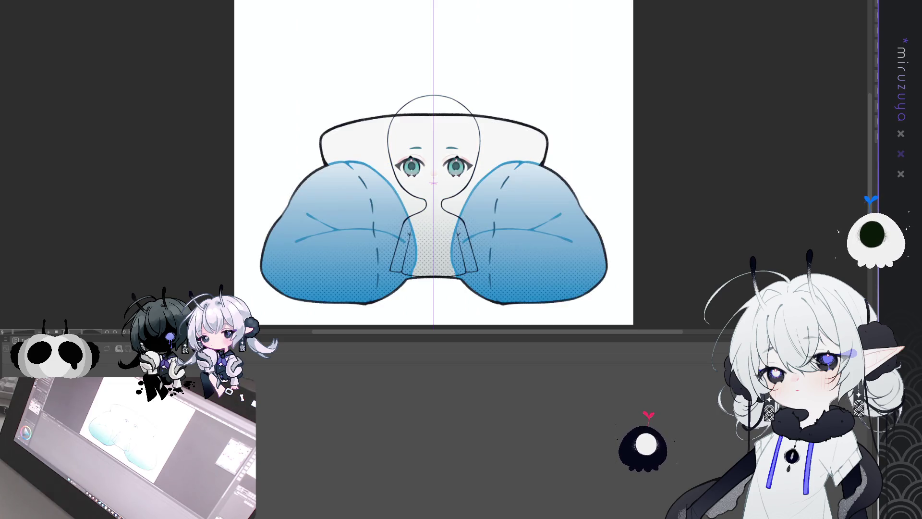
Step: Review the navy chair with magenta cushions and put the white paper layer under free transform
scroll(586, 262, "down", 2)
scroll(586, 241, "up", 1)
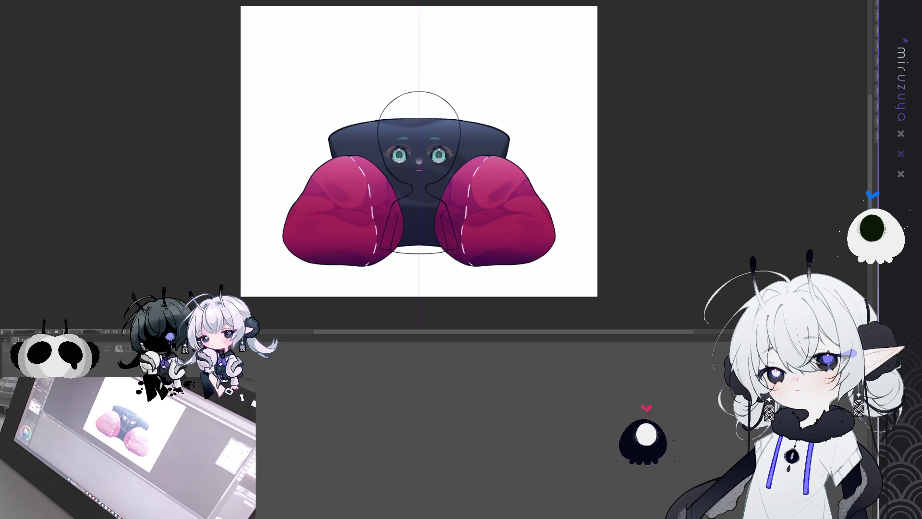
scroll(480, 200, "up", 2)
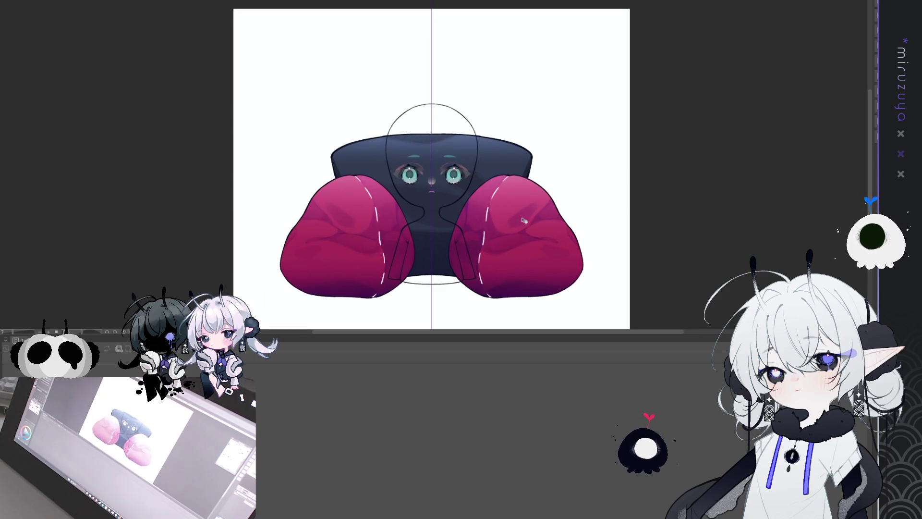
scroll(624, 230, "up", 1)
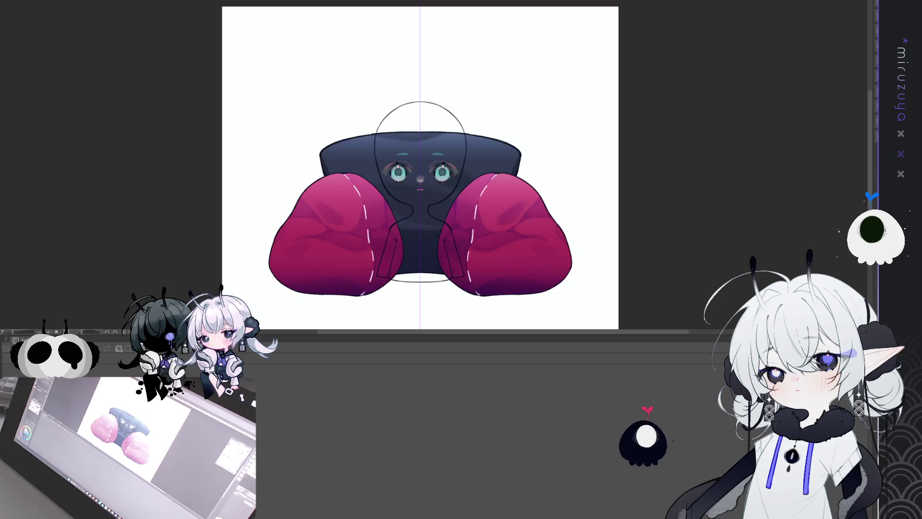
key("ctrl+t")
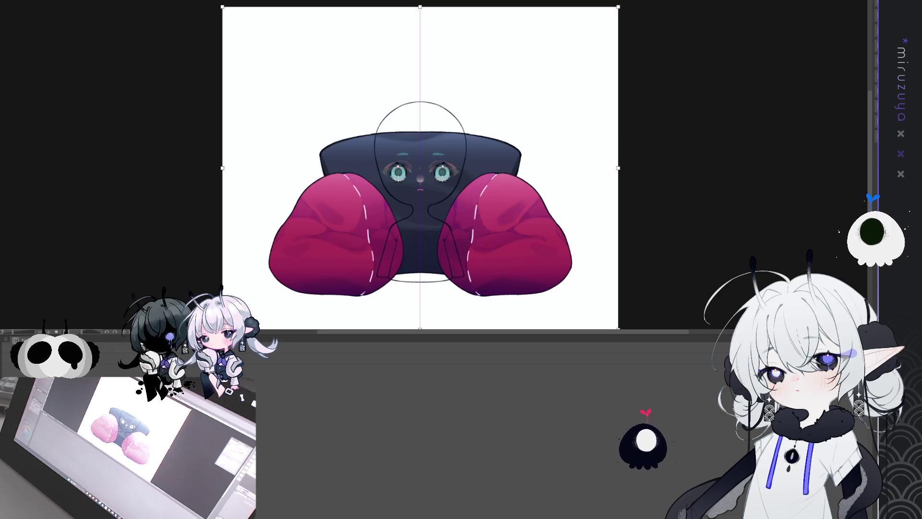
Step: Squeeze the white background layer narrower horizontally and apply the transform
left_click_drag(618, 168, 575, 168)
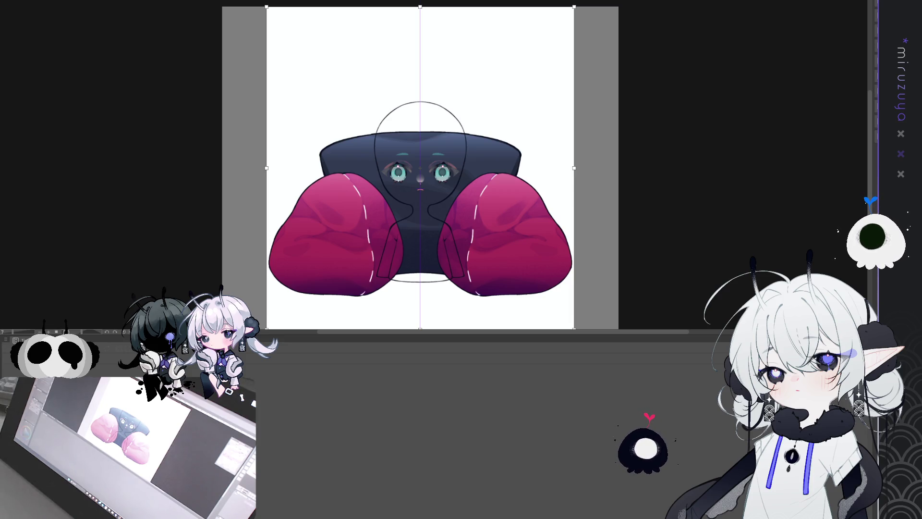
left_click_drag(574, 169, 589, 168)
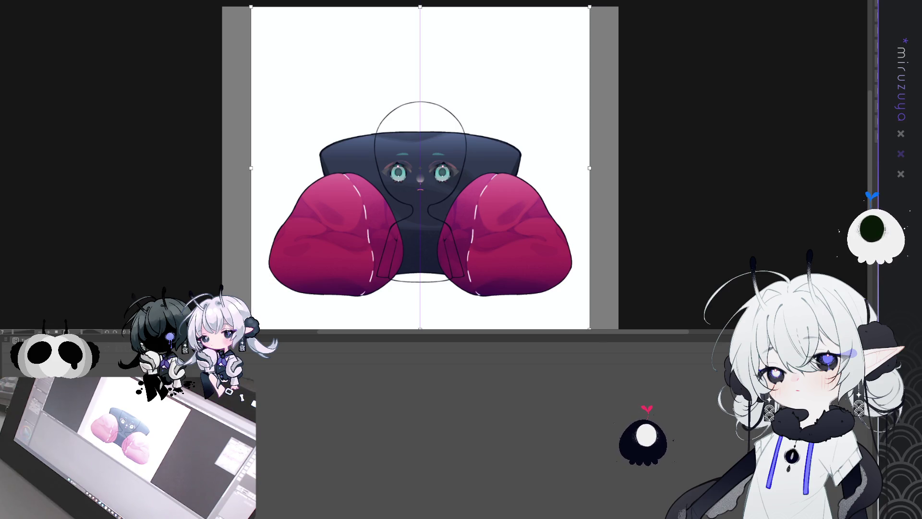
key("Return")
key("ctrl+minus")
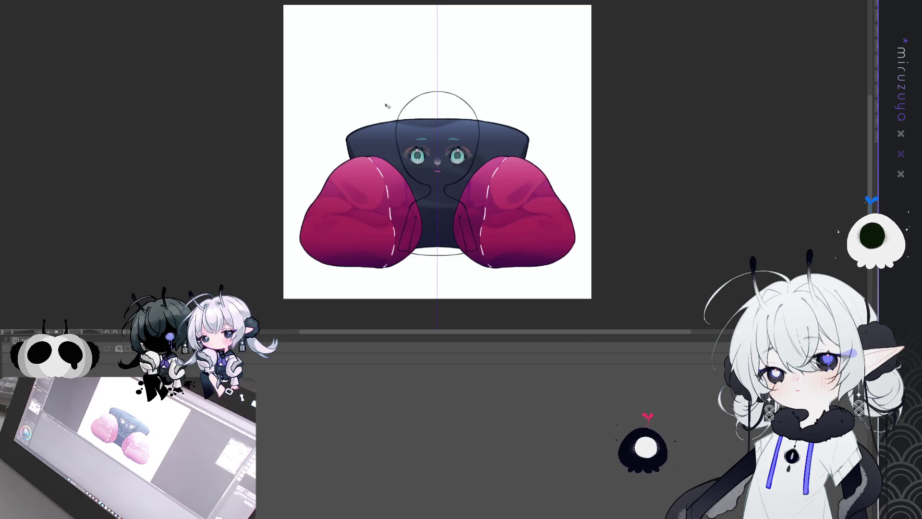
Step: Revert the white background layer to its wider size with Ctrl+Y
scroll(423, 137, "down", 2)
scroll(414, 149, "up", 2)
scroll(403, 163, "down", 1)
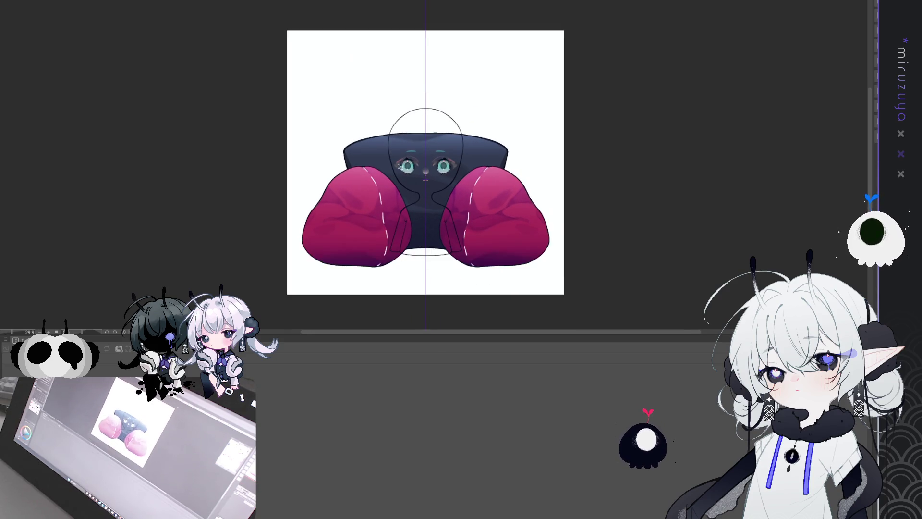
scroll(390, 177, "up", 1)
key("ctrl+y")
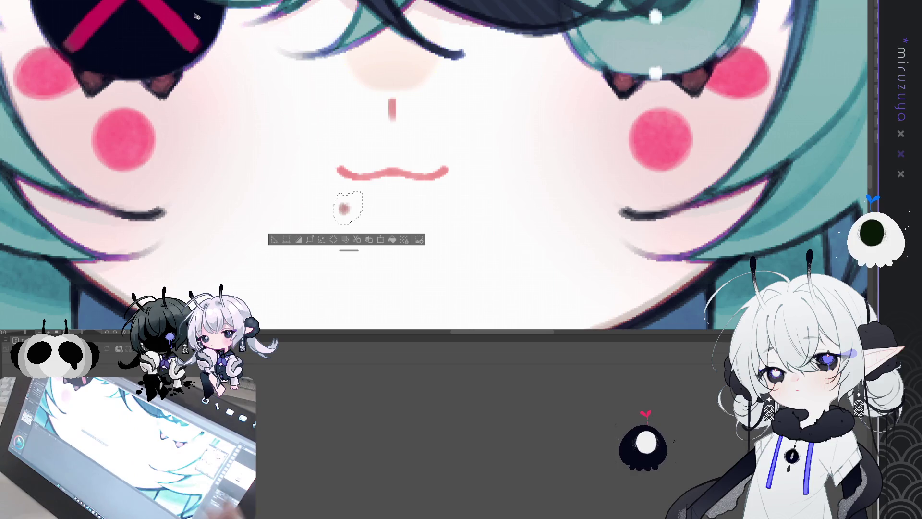
Step: Fit the whole character in view and clear the current selection
key("ctrl+0")
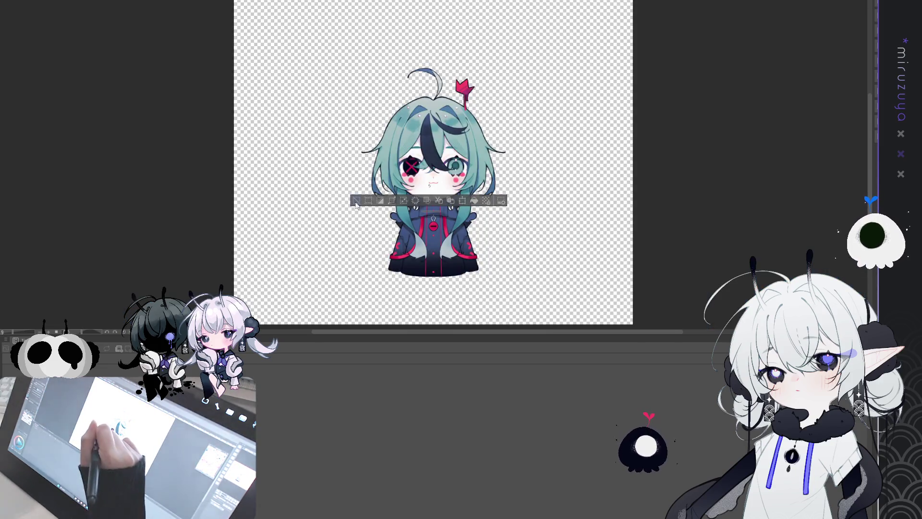
key("ctrl+d")
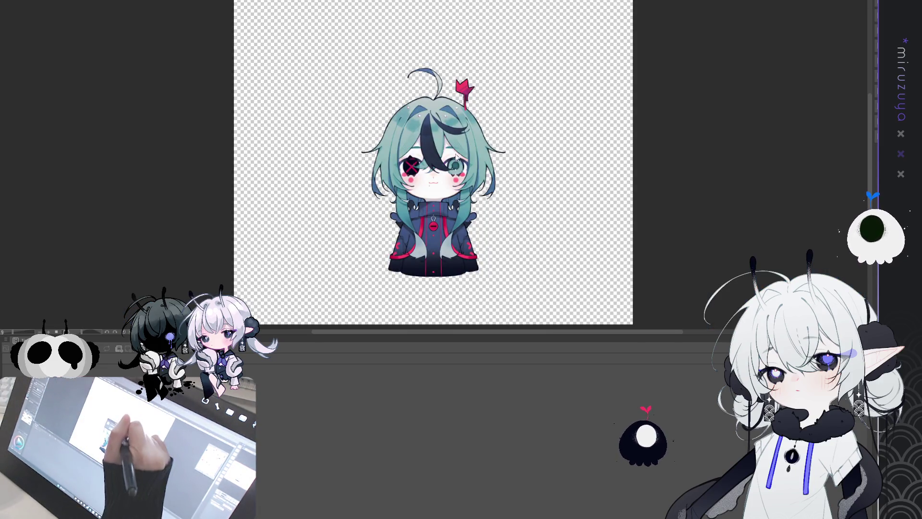
key("ctrl+plus")
key("ctrl+plus")
key("ctrl+plus")
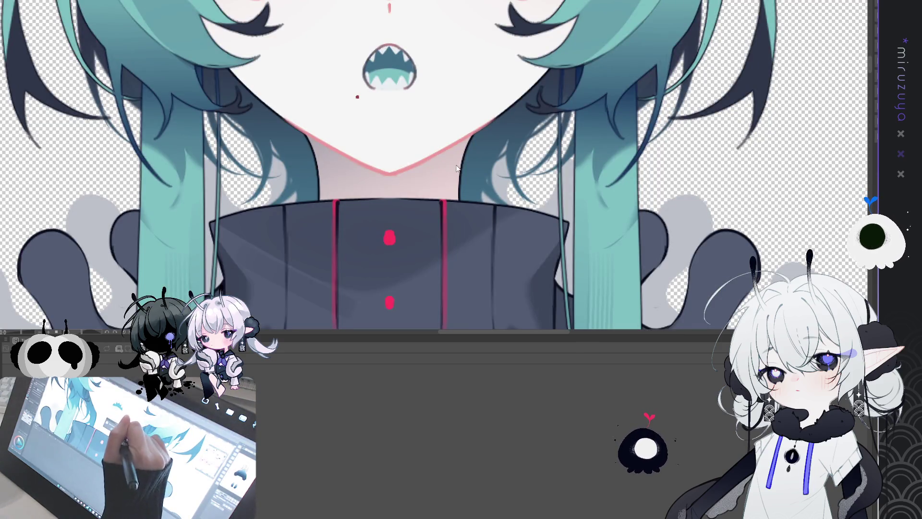
Step: Cycle through the open documents to reach the chibi base sketch
key("ctrl+Tab")
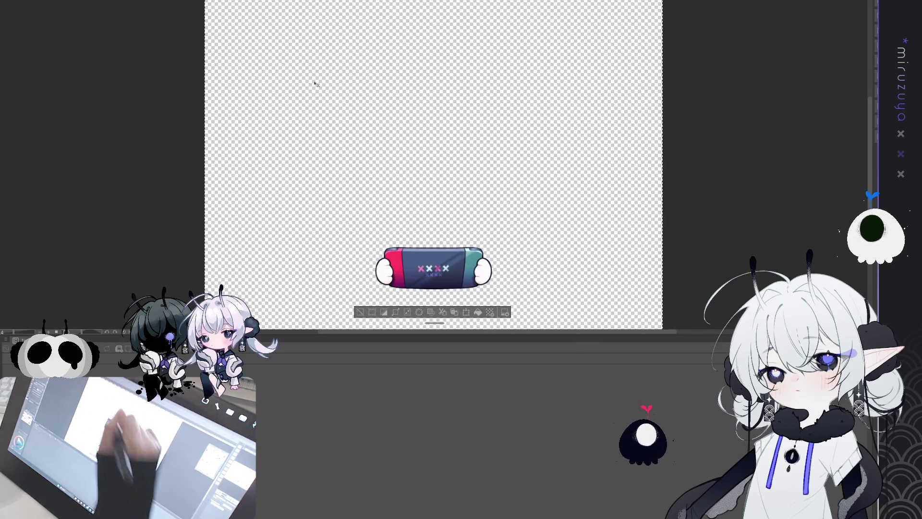
key("ctrl+Tab")
key("ctrl+Tab")
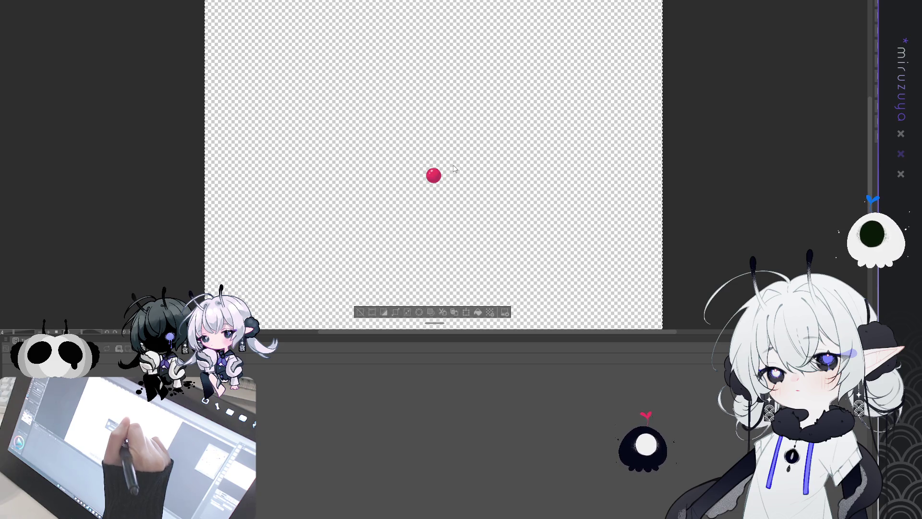
key("ctrl+Tab")
key("ctrl+Tab")
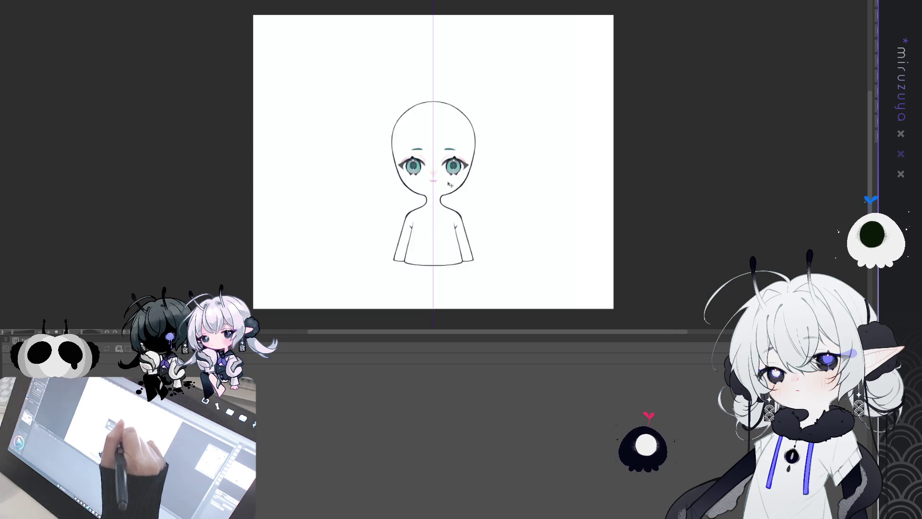
key("ctrl+Tab")
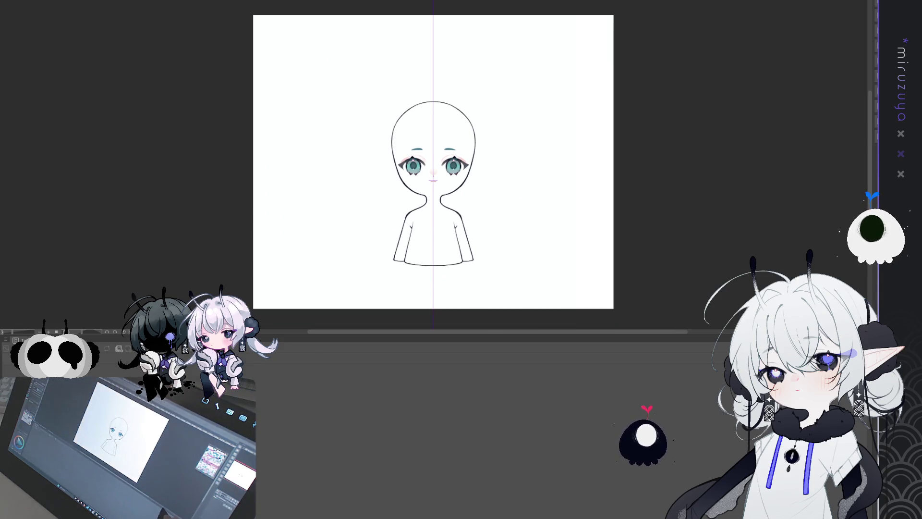
Step: Hide the timeline and check the cushion artwork, leaving it untransformed
key("Tab")
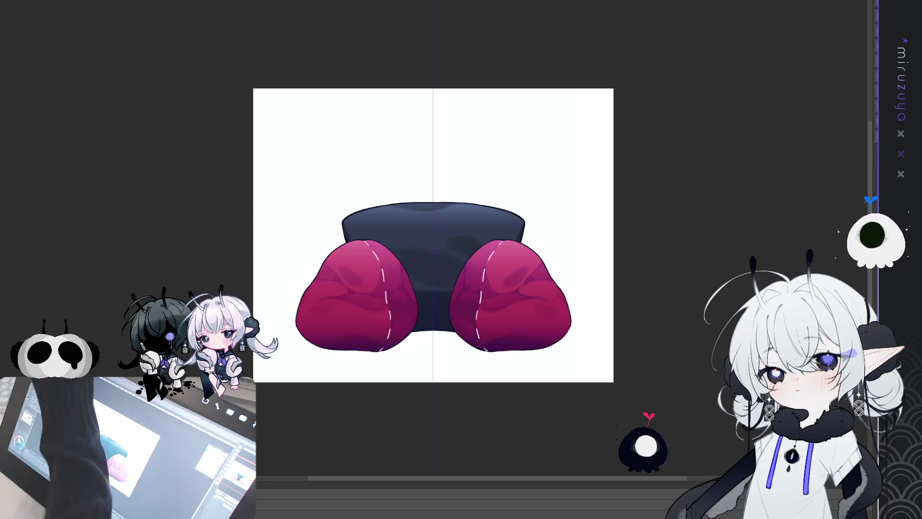
key("ctrl+t")
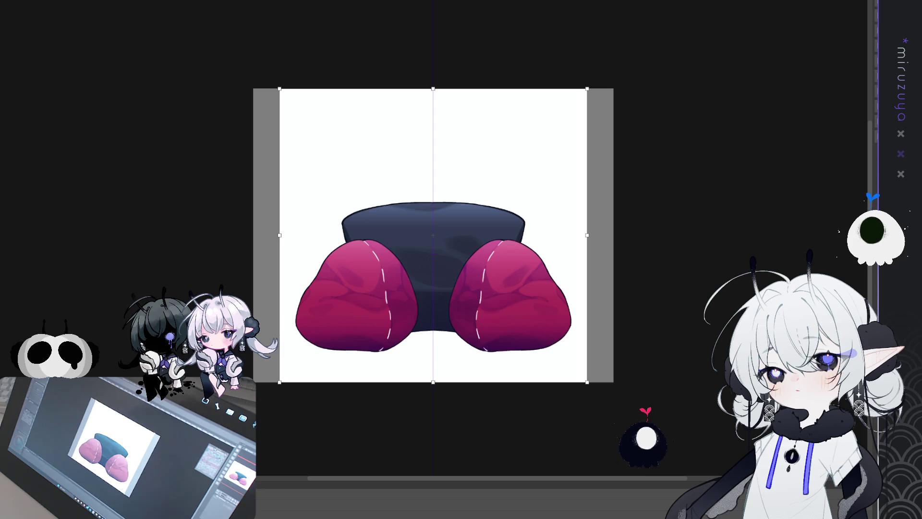
key("Return")
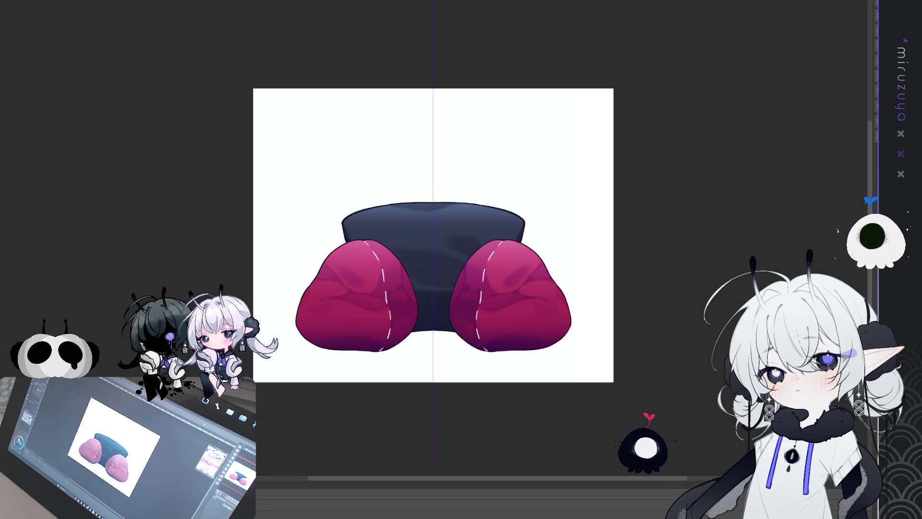
key("ctrl+plus")
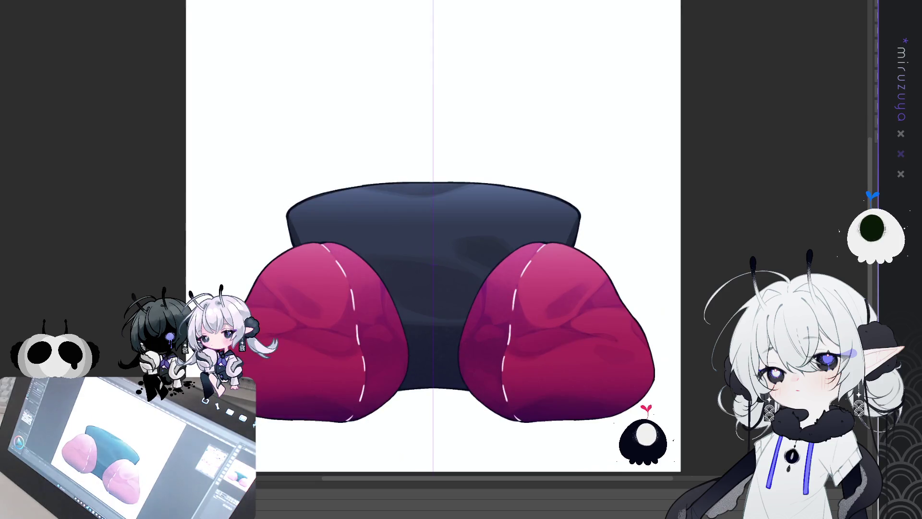
key("ctrl+minus")
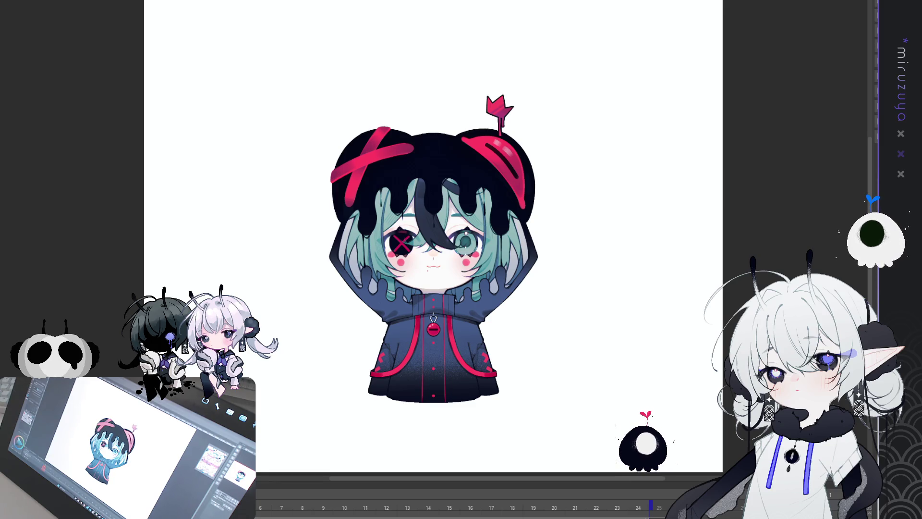
Step: Crop the beanbag chibi canvas to a near-square shape and fit it in the window
key("ctrl+minus")
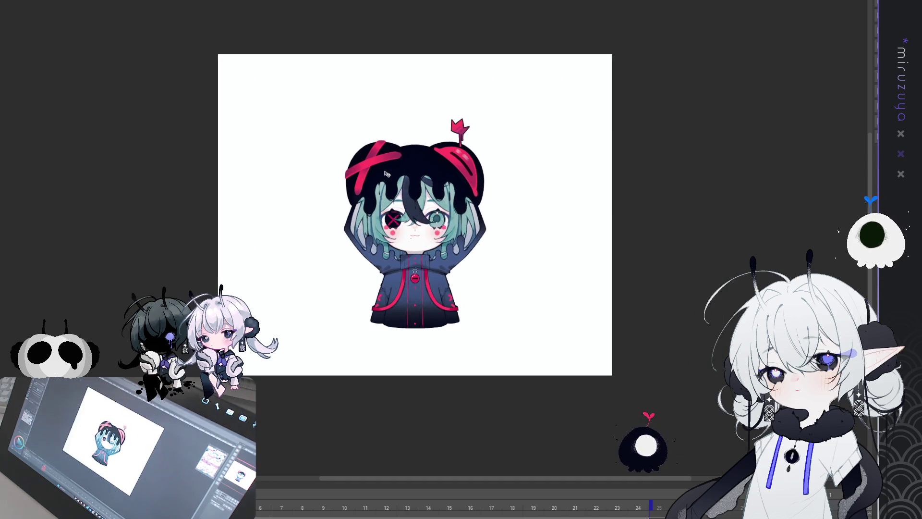
key("ctrl+plus")
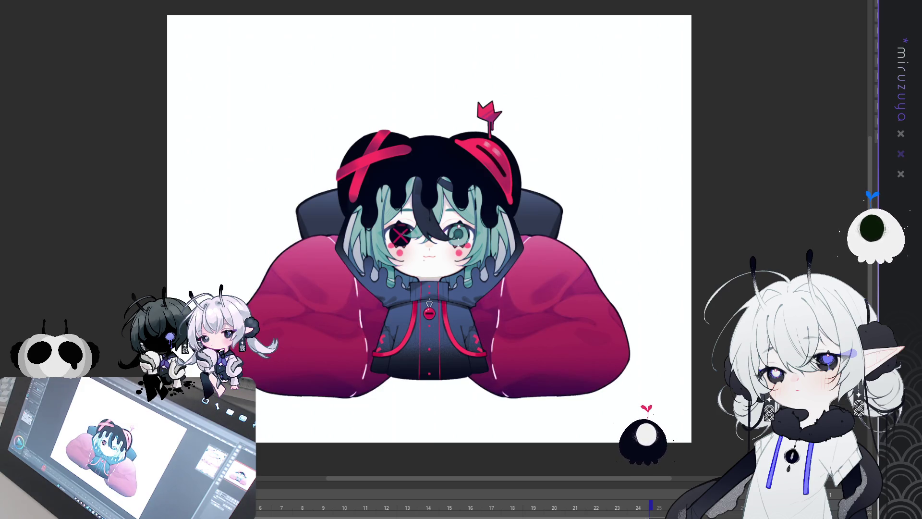
key("ctrl+t")
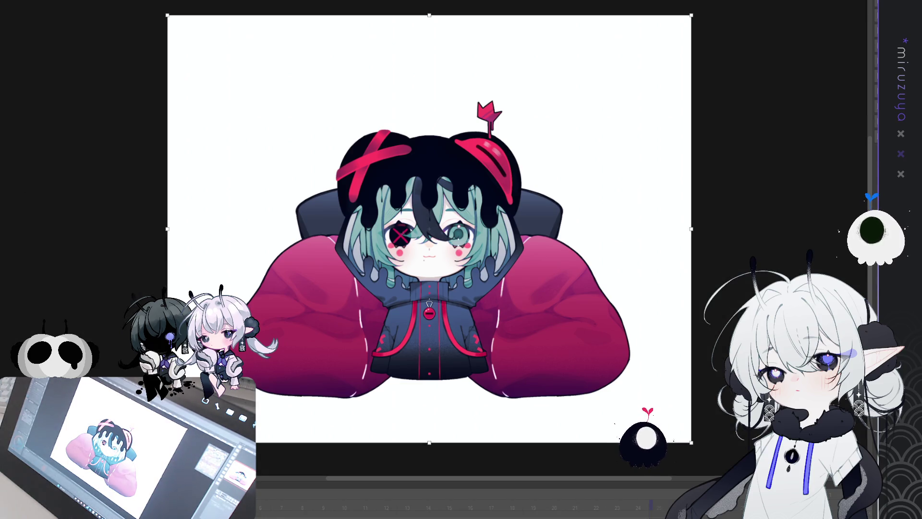
key("Return")
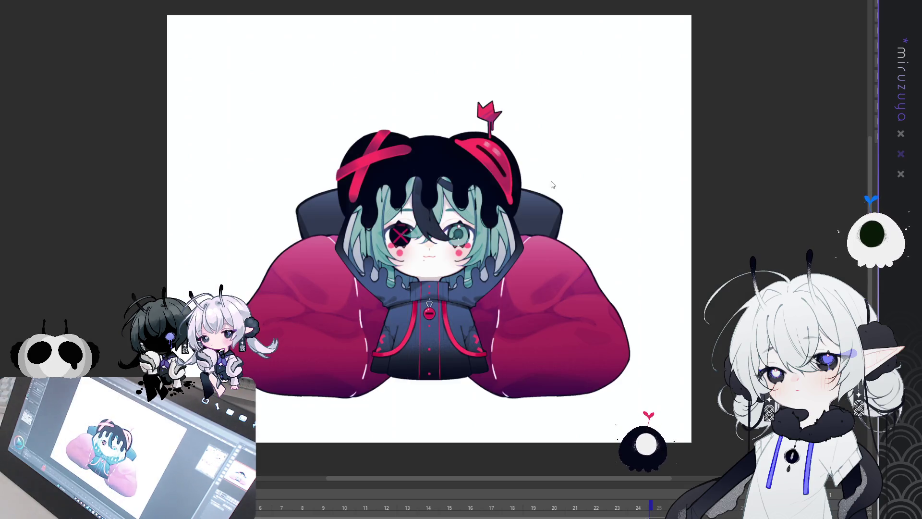
key("ctrl+z")
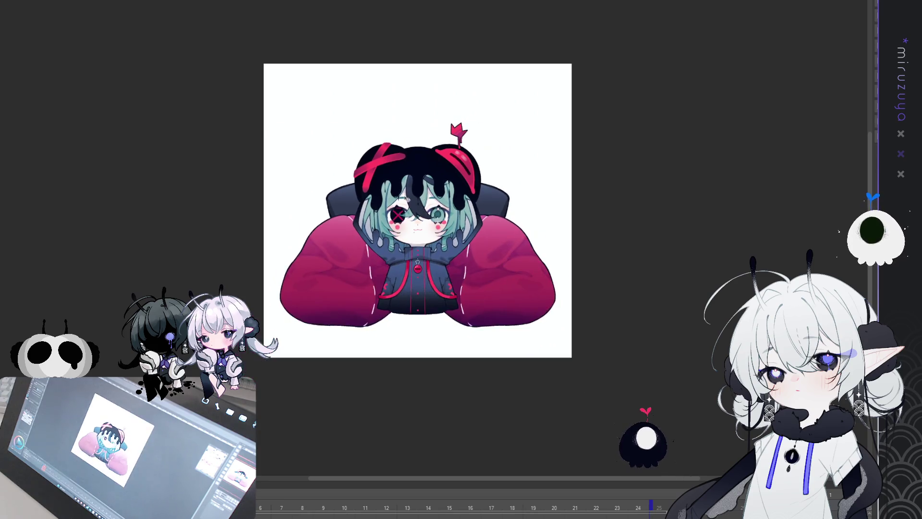
key("ctrl+0")
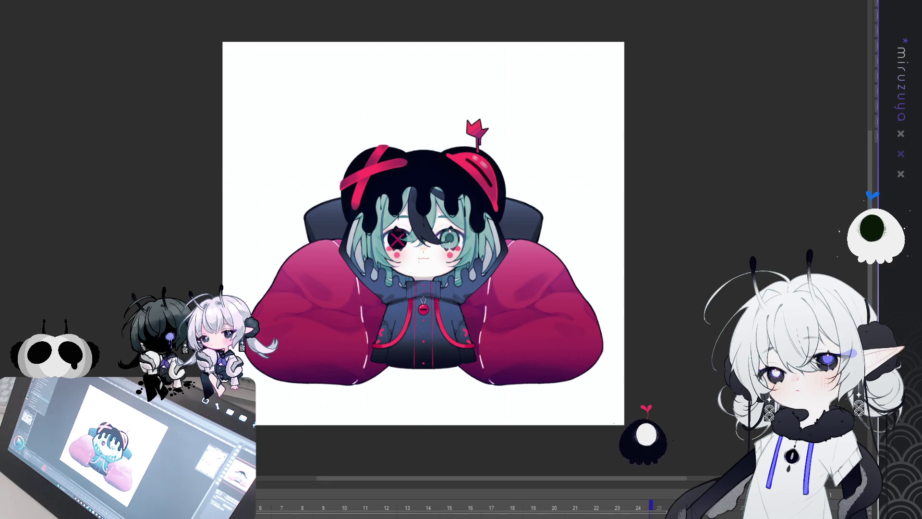
Step: Squeeze the artwork layer narrower horizontally, then switch to the transparent-background chibi document
key("ctrl+t")
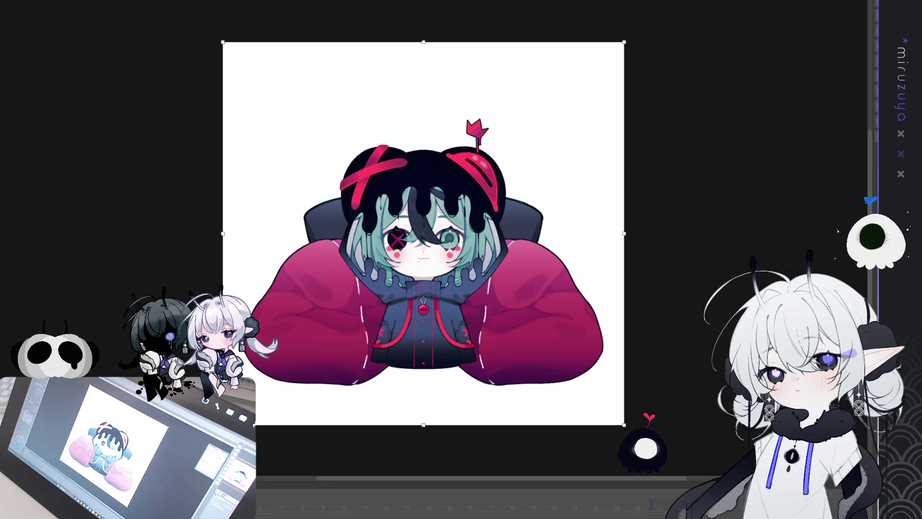
left_click_drag(624, 234, 606, 233)
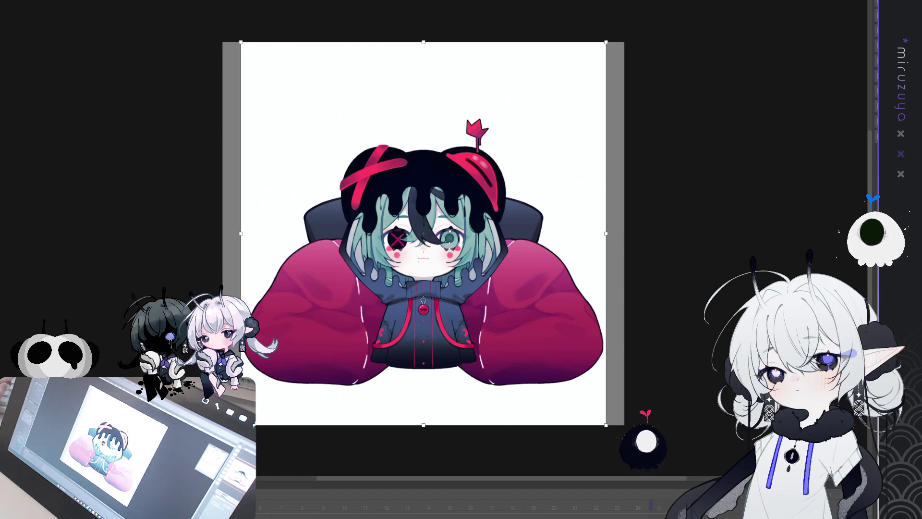
key("Return")
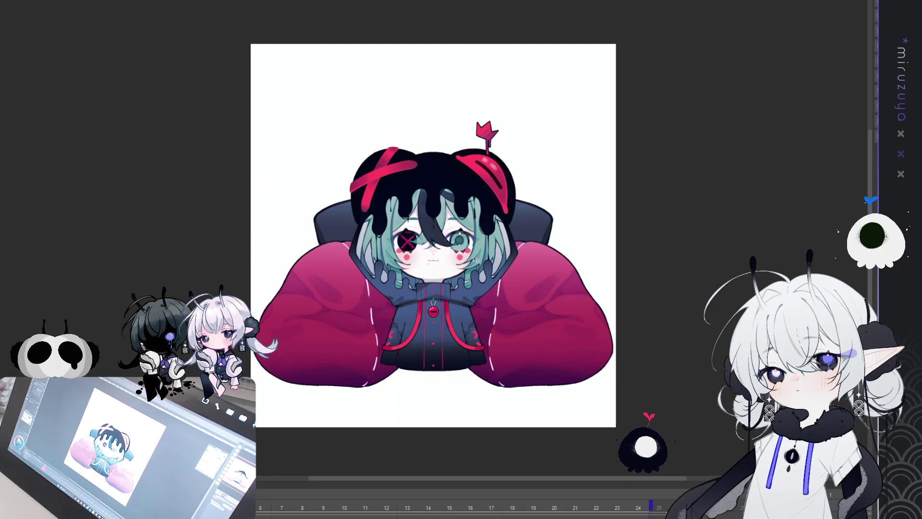
scroll(399, 277, "down", 1)
scroll(394, 262, "up", 2)
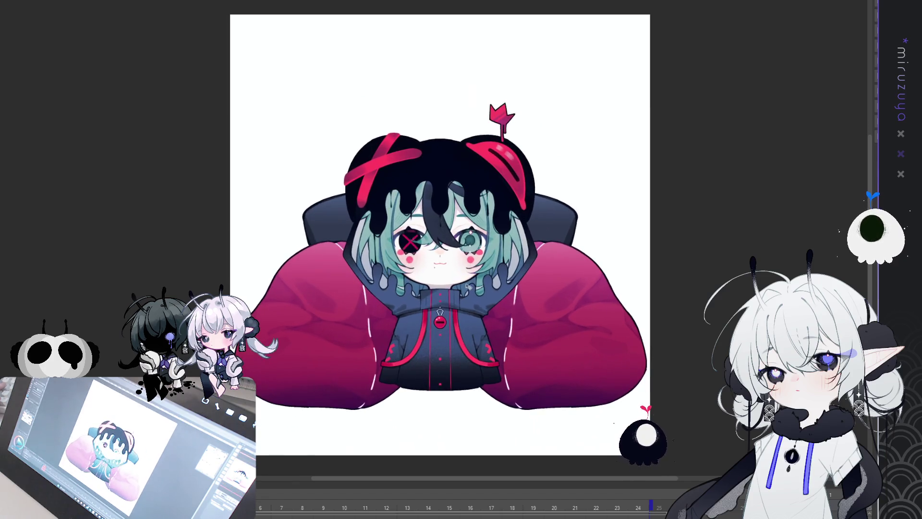
scroll(527, 287, "down", 1)
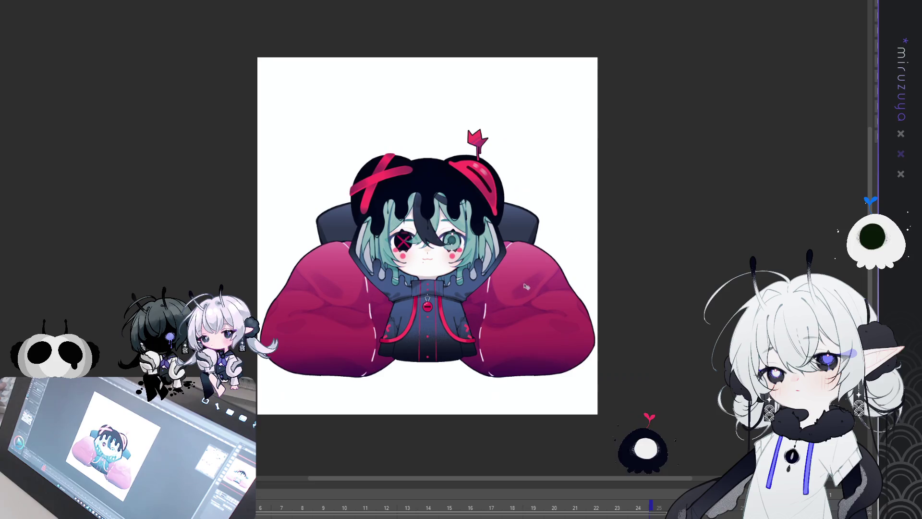
scroll(526, 287, "up", 1)
scroll(380, 201, "up", 1)
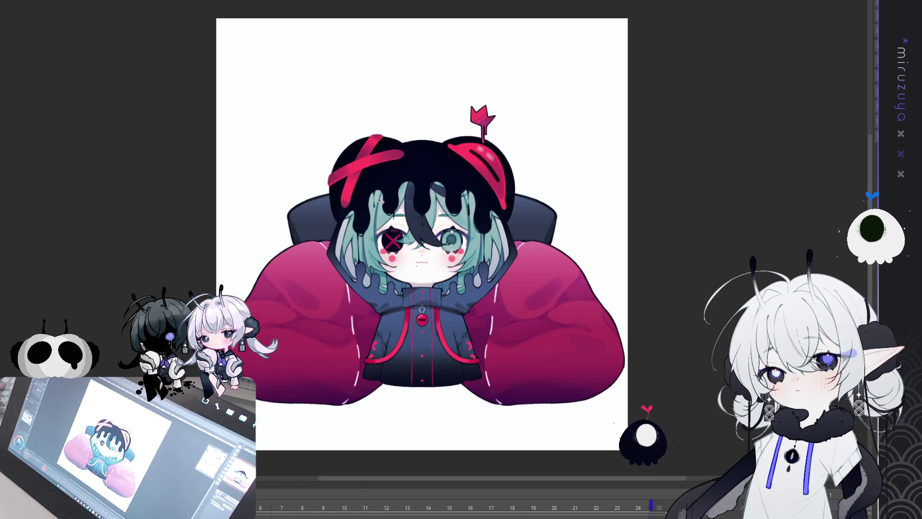
scroll(381, 201, "down", 1)
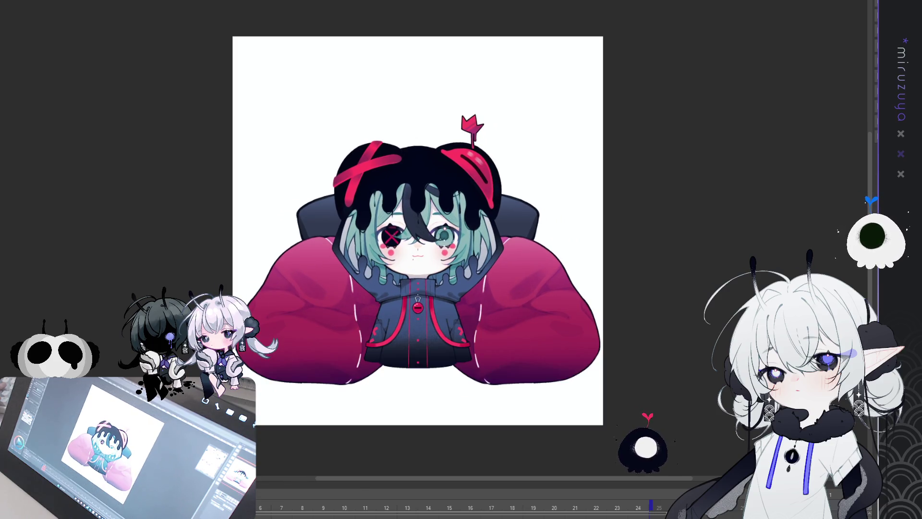
key("ctrl+Tab")
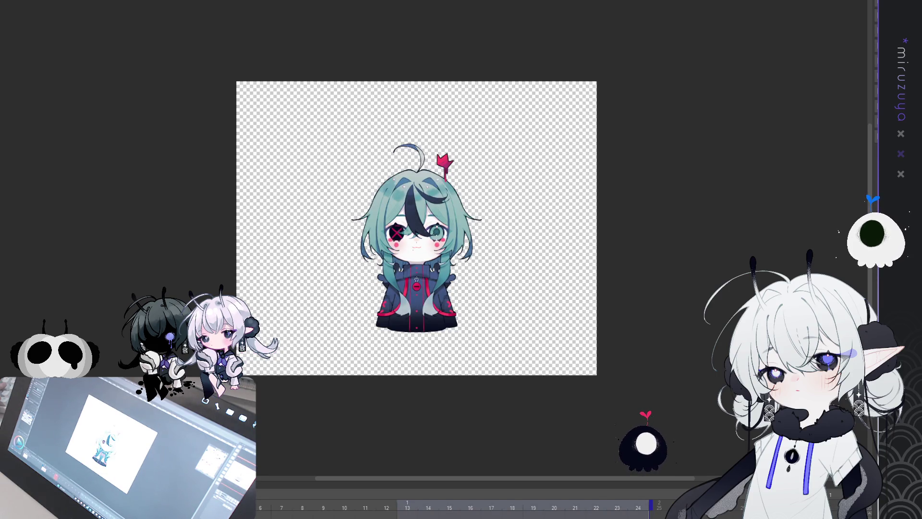
Step: Return to the beanbag chibi document and narrow its white background layer slightly
key("ctrl+Tab")
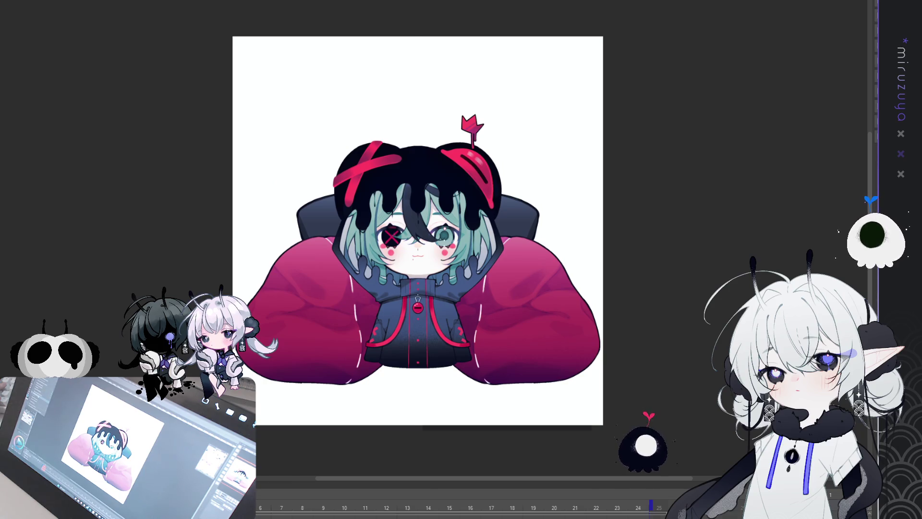
key("ctrl+t")
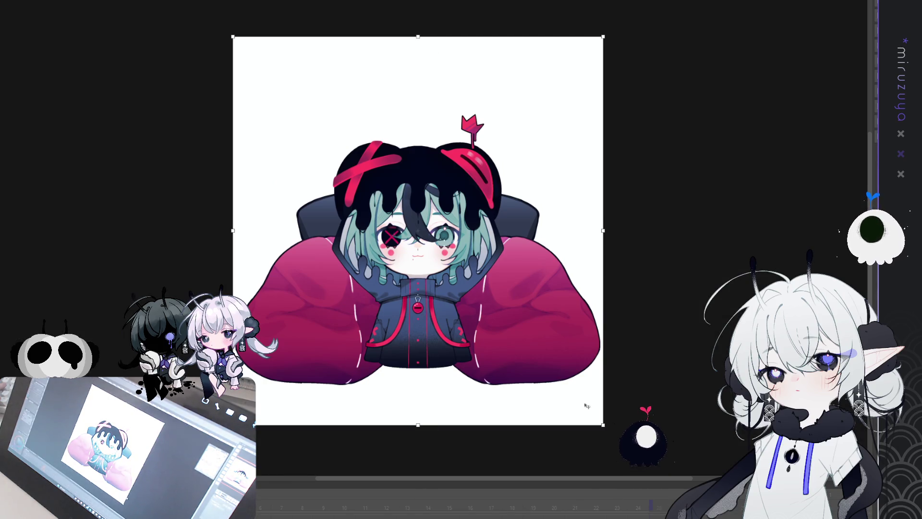
key("Return")
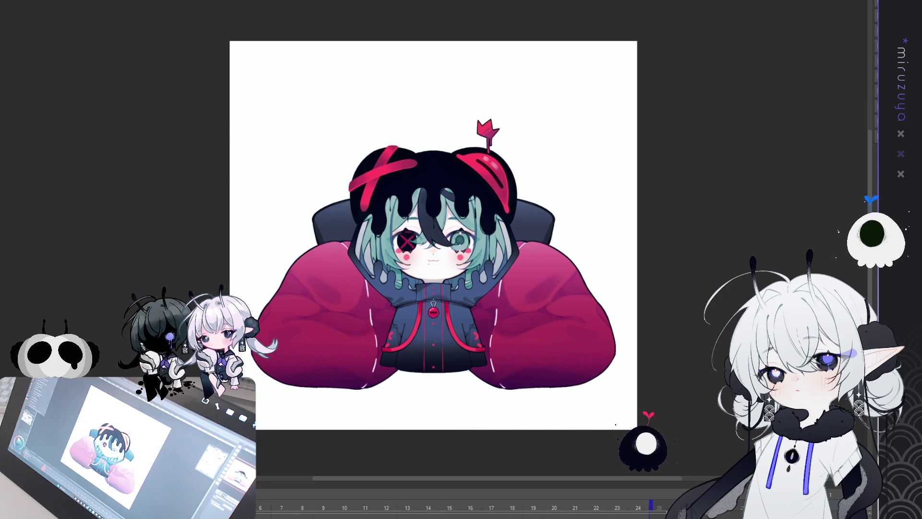
key("ctrl+t")
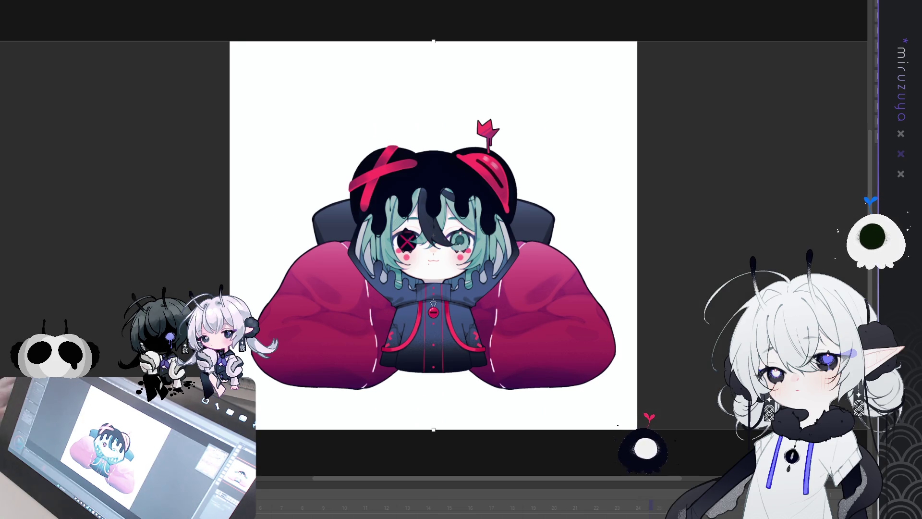
left_click_drag(637, 235, 628, 235)
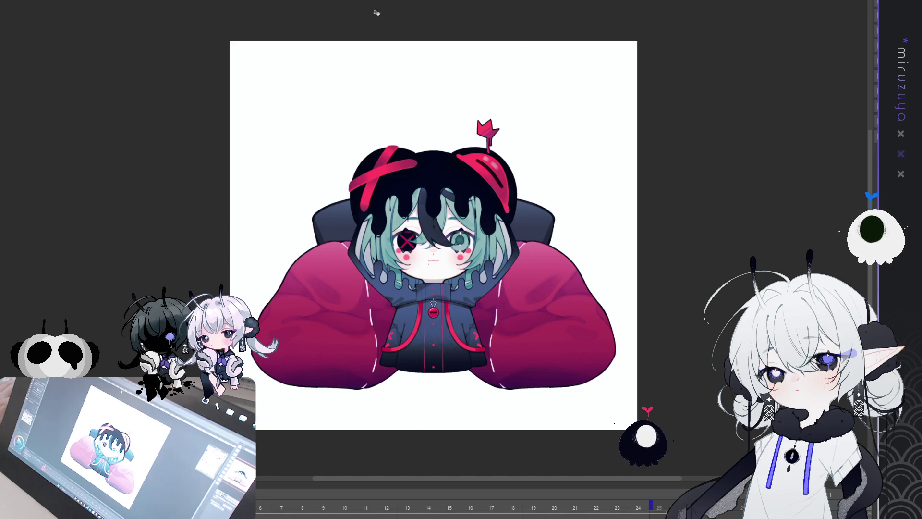
key("Return")
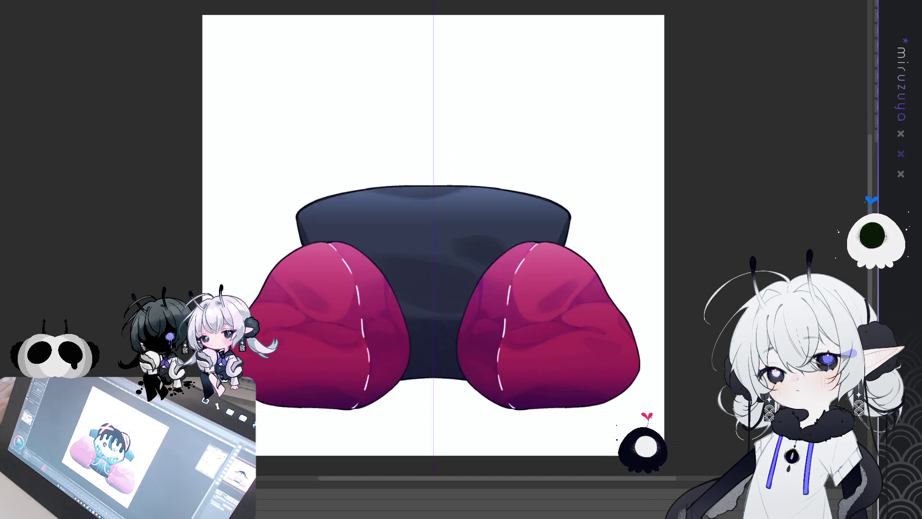
key("ctrl+t")
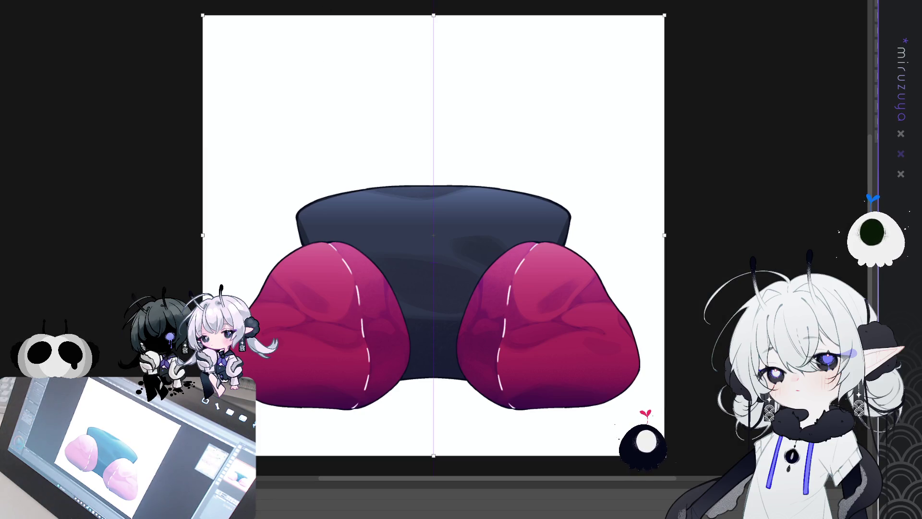
key("Return")
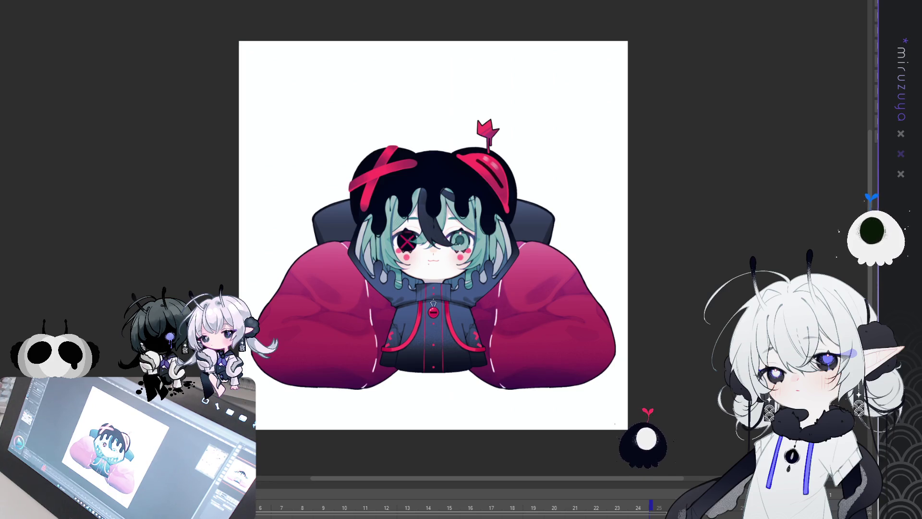
scroll(433, 236, "up", 4)
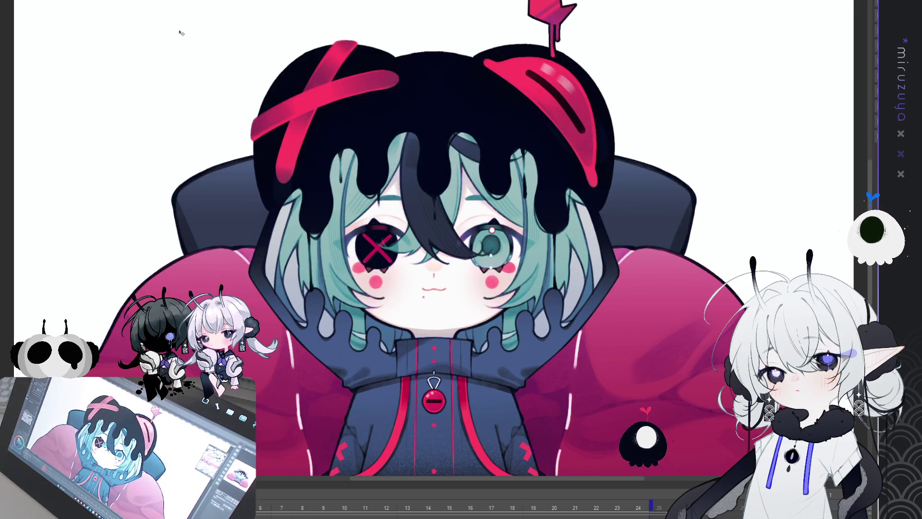
scroll(486, 227, "up", 1)
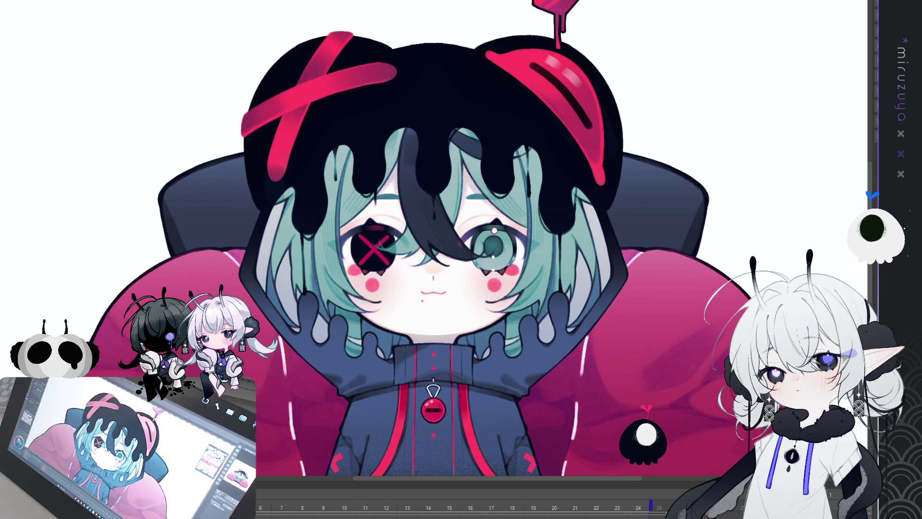
scroll(442, 245, "down", 1)
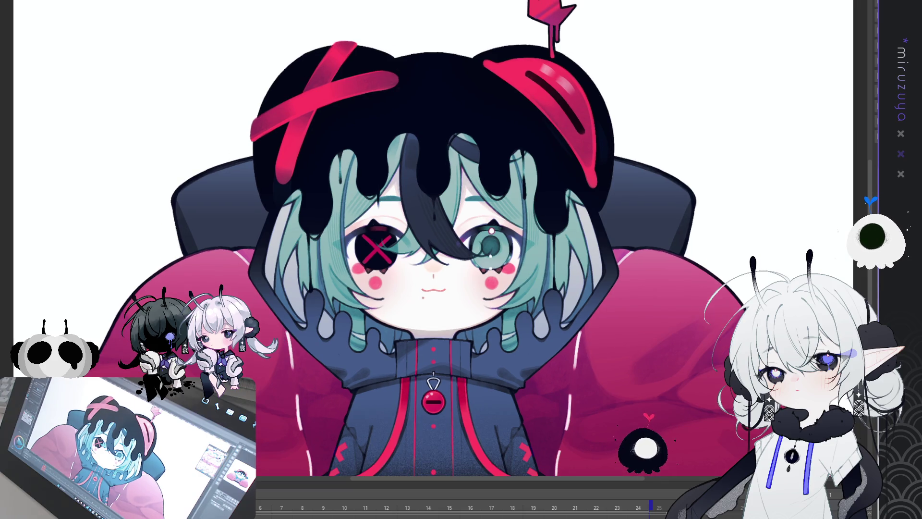
scroll(423, 202, "up", 1)
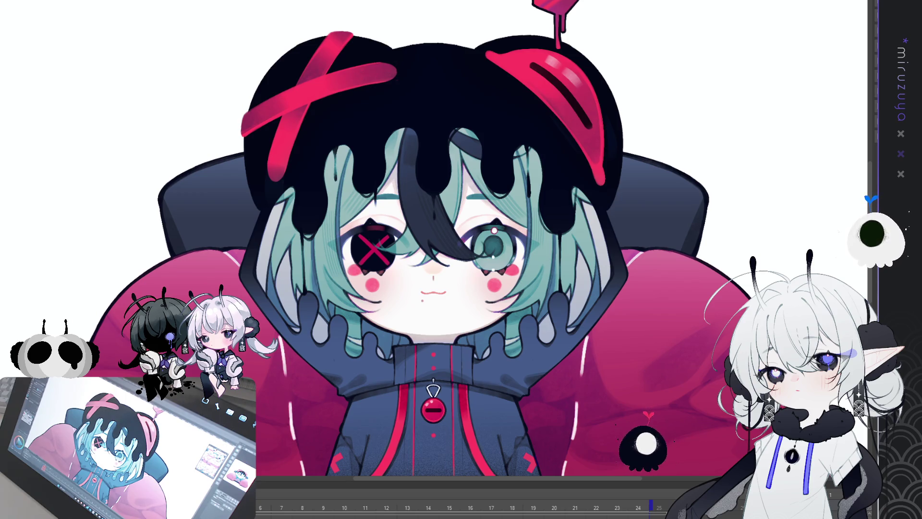
scroll(433, 241, "down", 1)
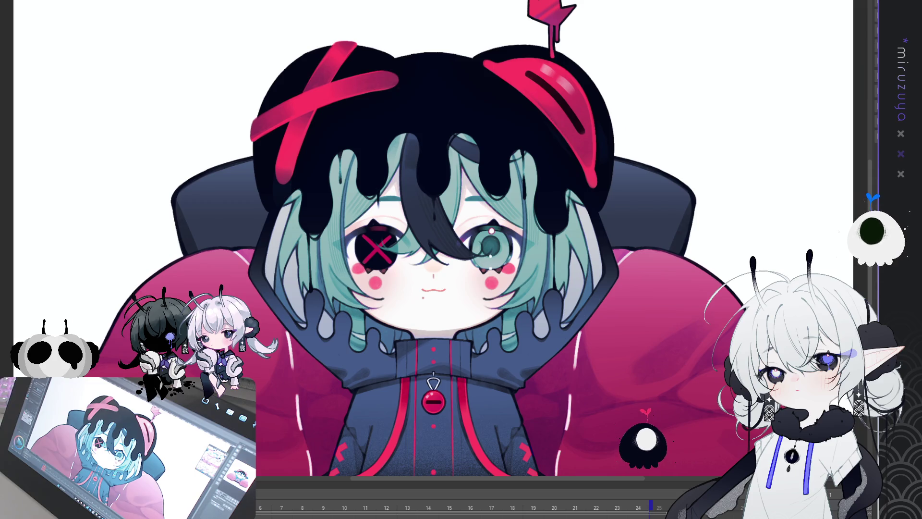
scroll(402, 89, "down", 6)
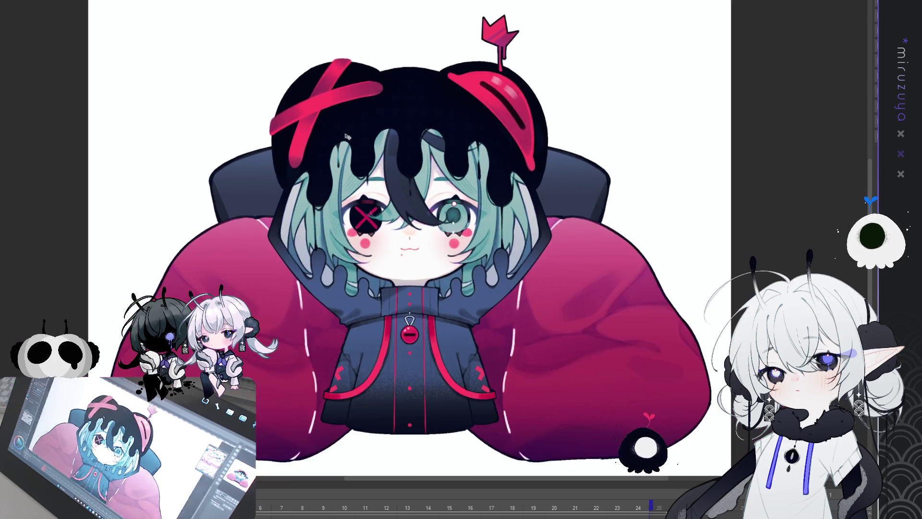
Step: Check the character and chair canvases, closing each transform without changes
scroll(402, 88, "up", 5)
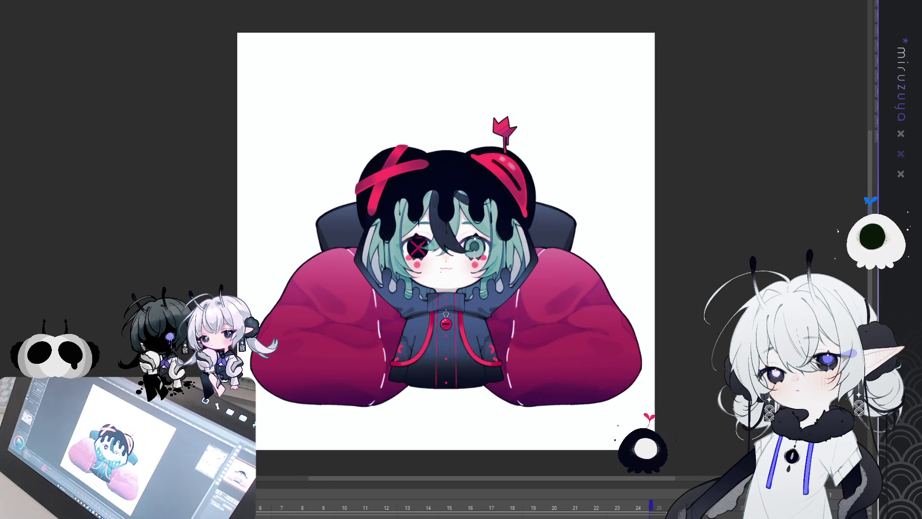
key("ctrl+t")
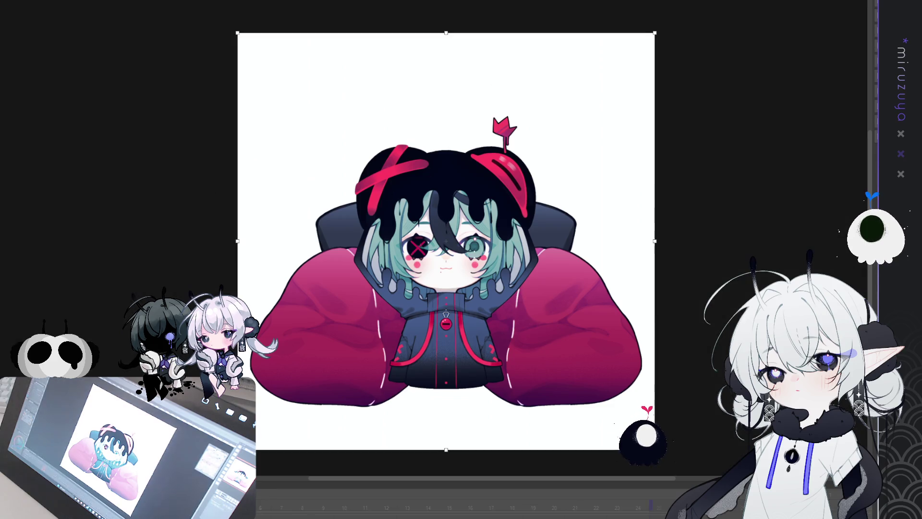
key("Return")
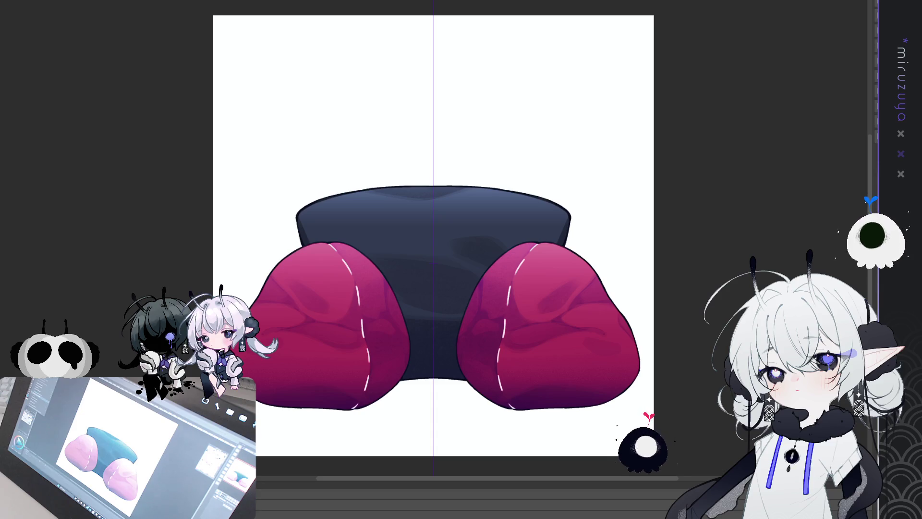
key("ctrl+t")
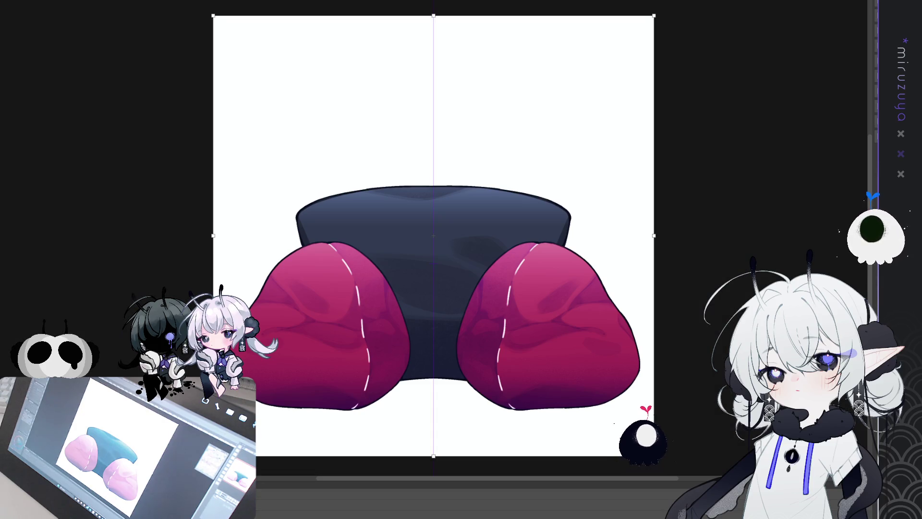
key("Return")
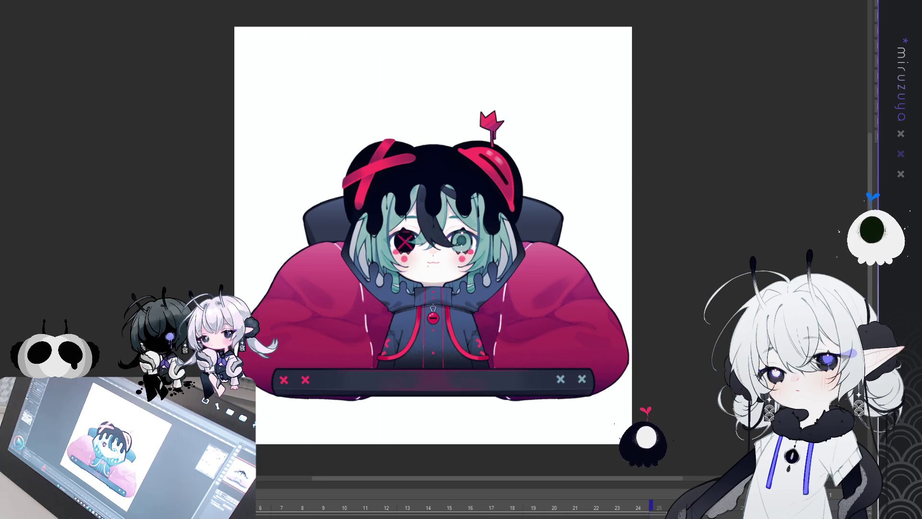
Step: Trim the desk-bar canvas bottom edge up toward the desk bar
key("ctrl+alt+s")
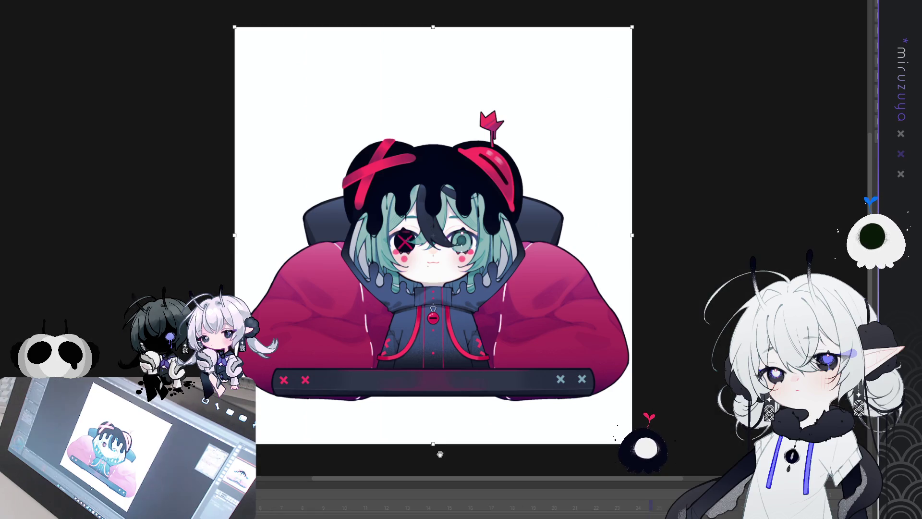
left_click_drag(433, 445, 432, 411)
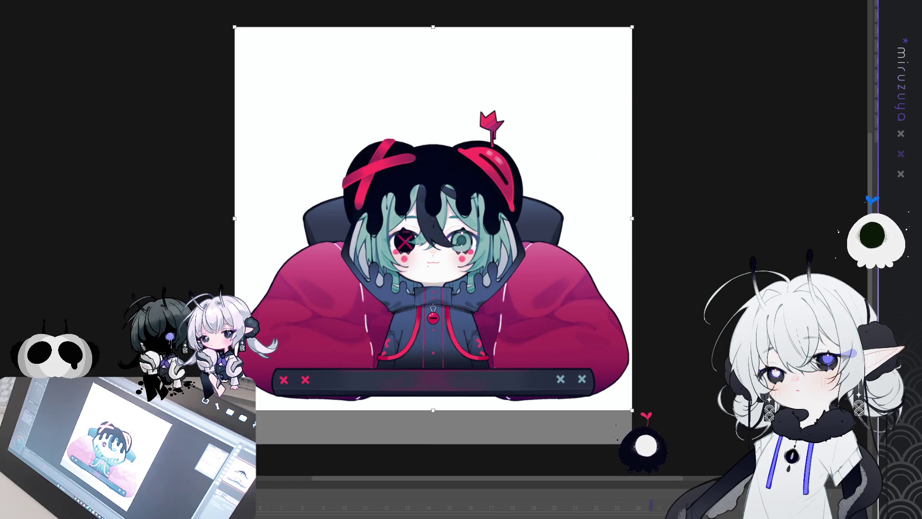
key("Return")
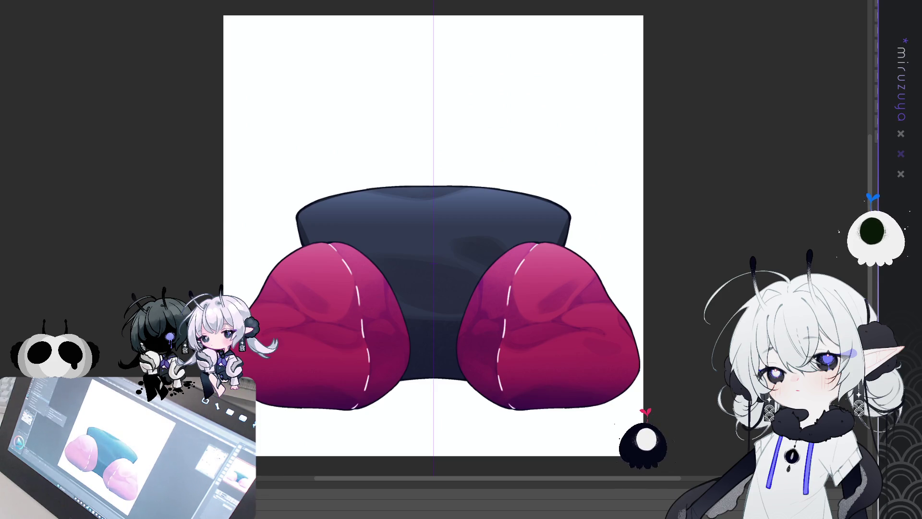
Step: Cancel a bottom-edge resize of the chair canvas, keeping its original height
key("ctrl+alt+c")
mouse_move(433, 457)
left_mouse_down()
mouse_move(435, 406)
mouse_move(455, 422)
left_mouse_up()
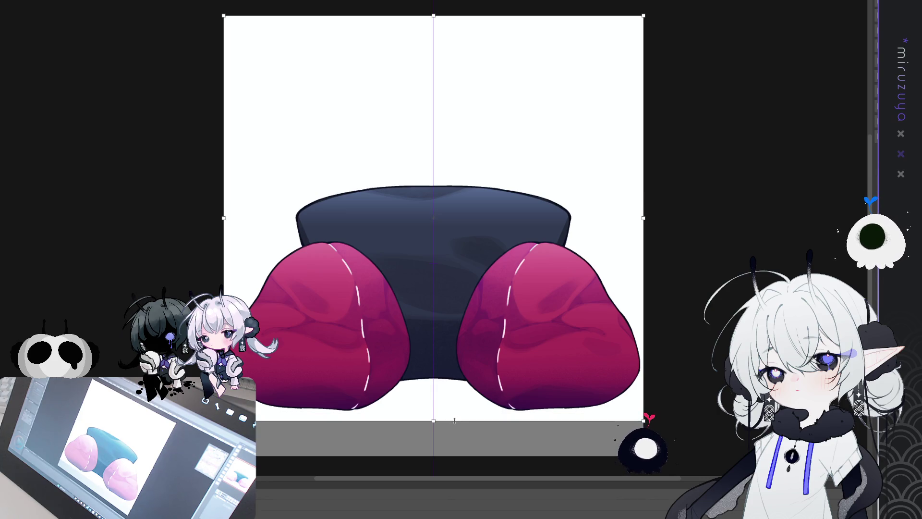
key("Escape")
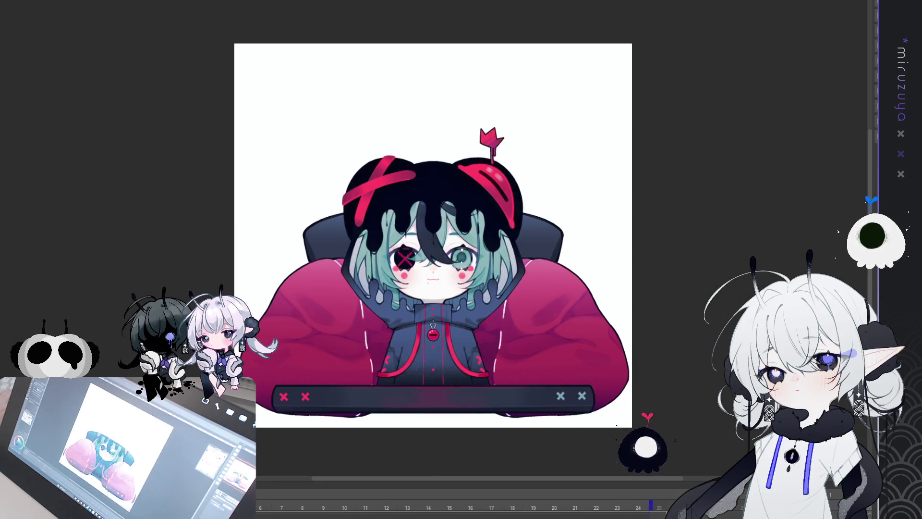
Step: Trim empty space off the top of the character canvas
key("ctrl+alt+c")
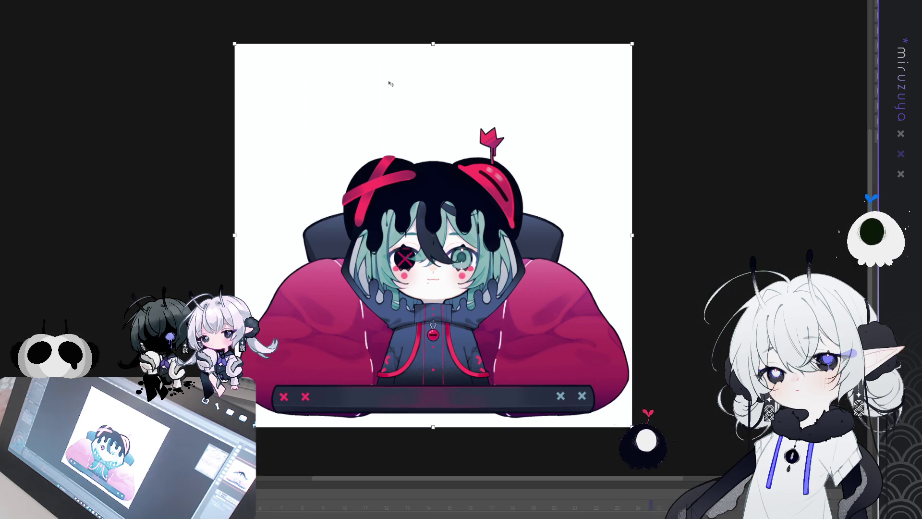
mouse_move(434, 52)
left_mouse_down()
mouse_move(434, 118)
mouse_move(432, 100)
left_mouse_up()
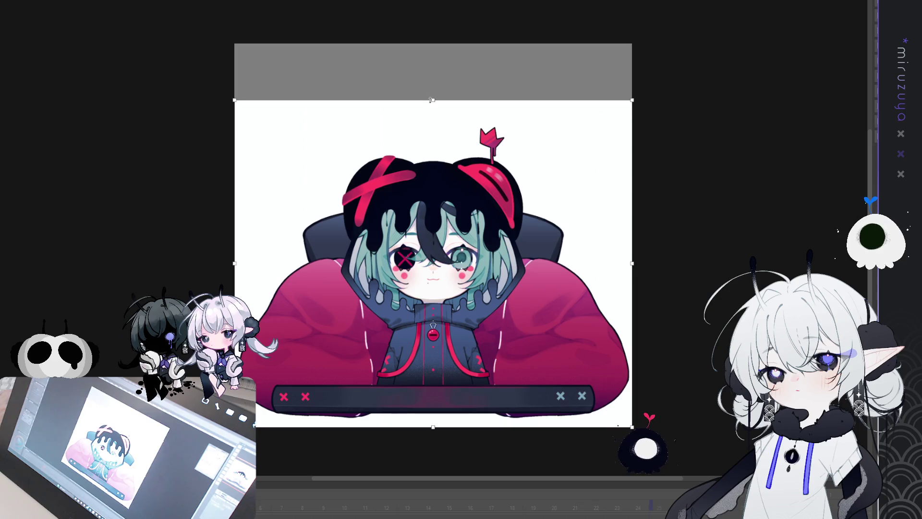
key("Return")
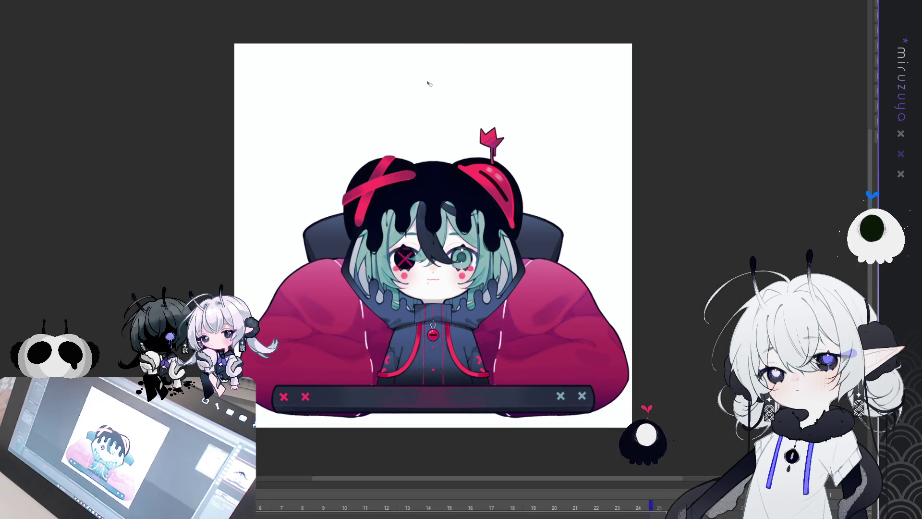
Step: On the next canvas, lower the top edge and raise the bottom edge slightly
key("ctrl+Tab")
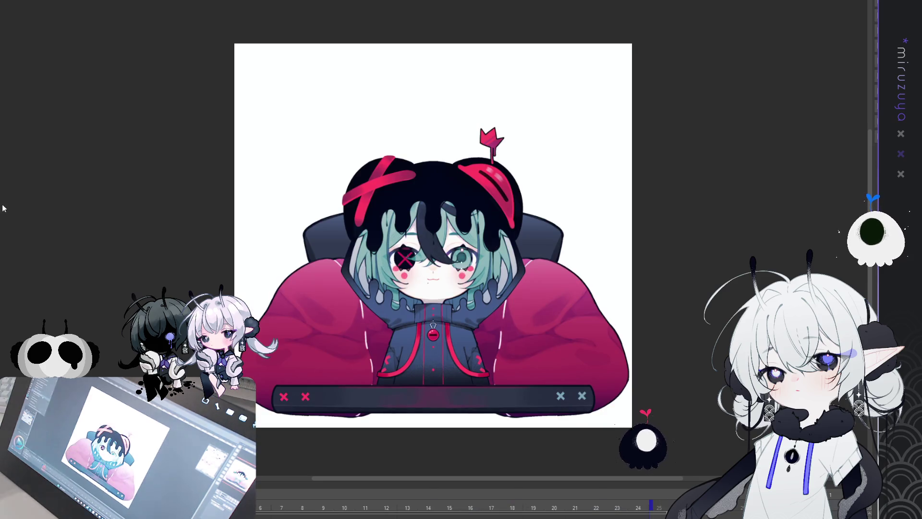
key("ctrl+t")
left_click_drag(442, 44, 436, 103)
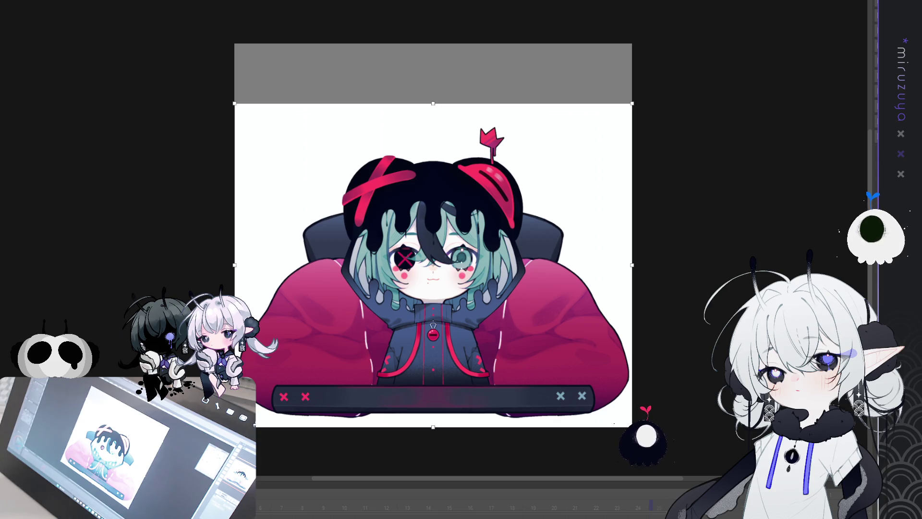
key("Return")
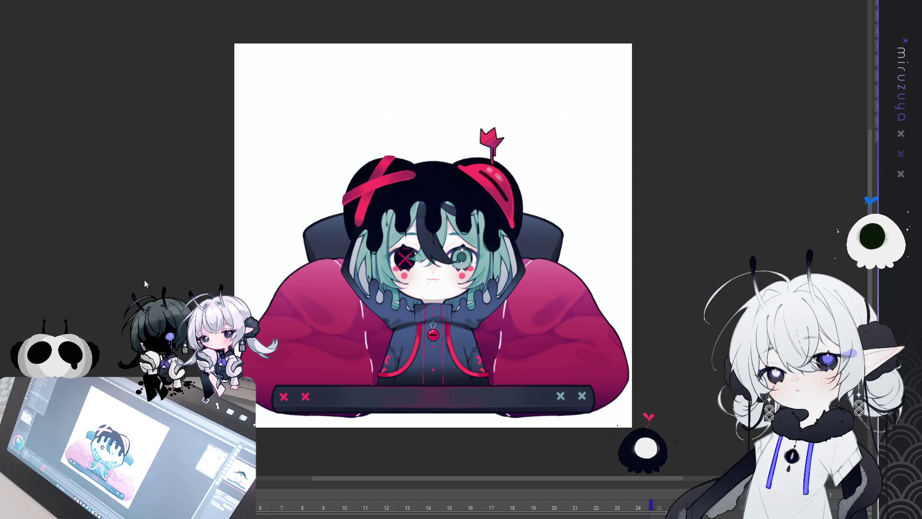
key("ctrl+t")
left_click_drag(433, 429, 432, 422)
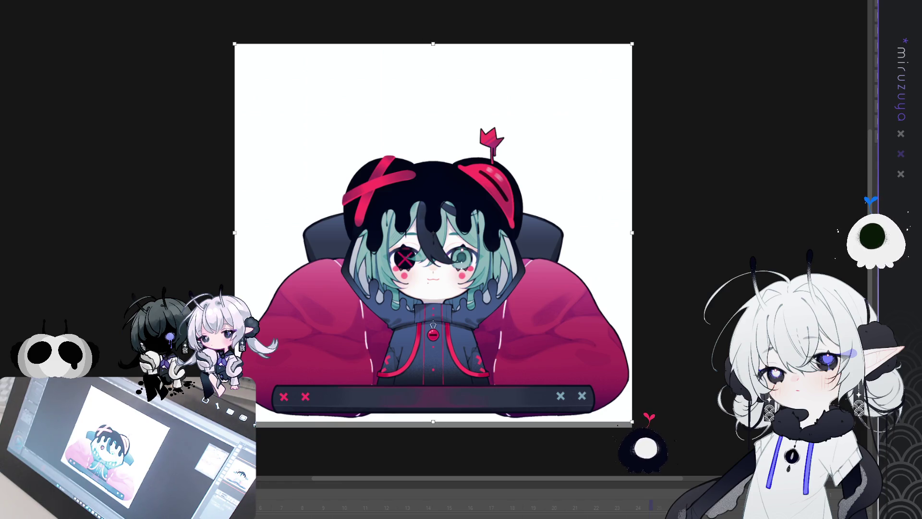
key("Return")
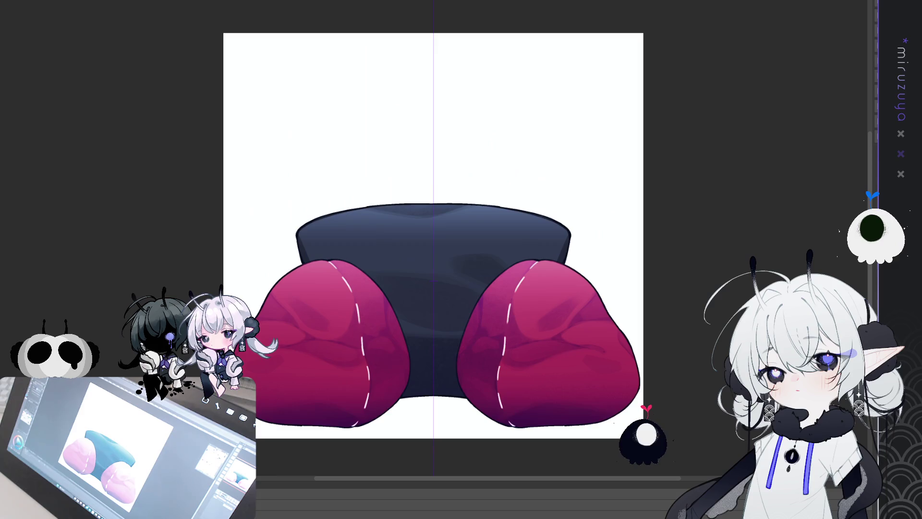
Step: Raise the chair canvas's bottom edge slightly and commit the shorter canvas
key("ctrl+t")
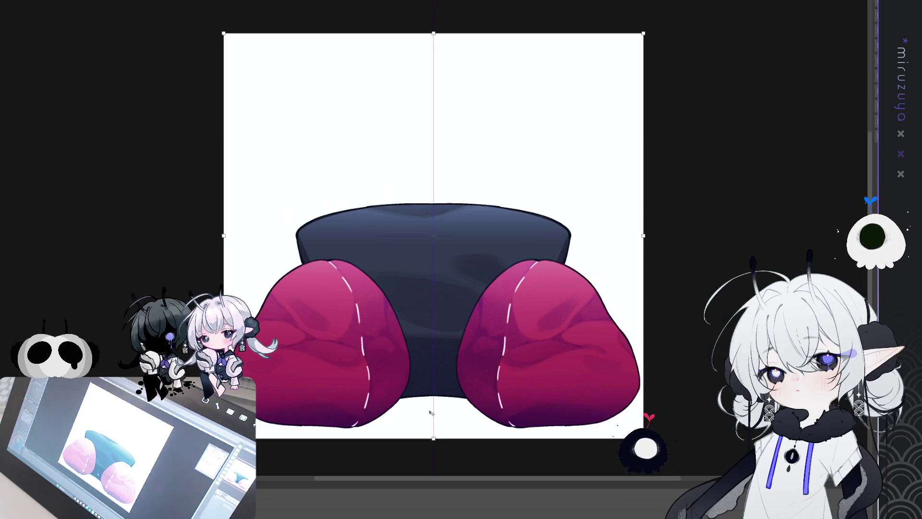
left_click_drag(436, 441, 439, 430)
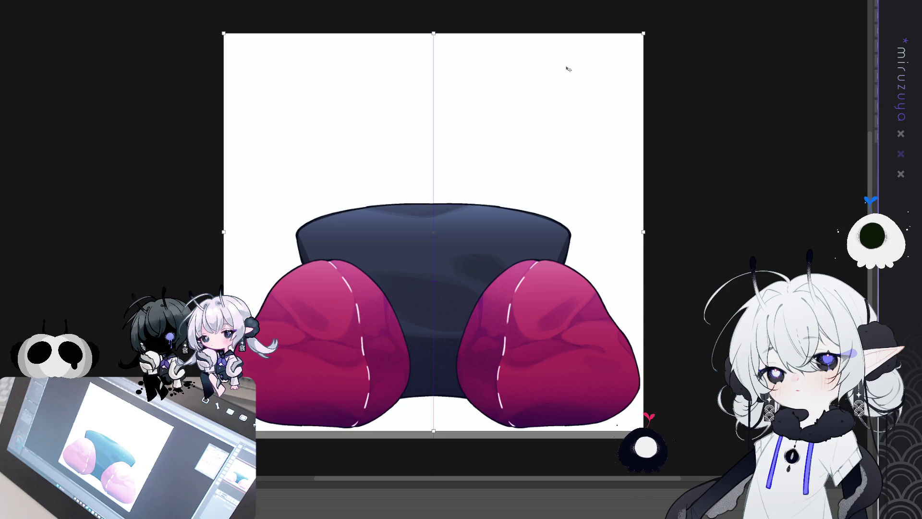
key("Return")
scroll(490, 429, "up", 2)
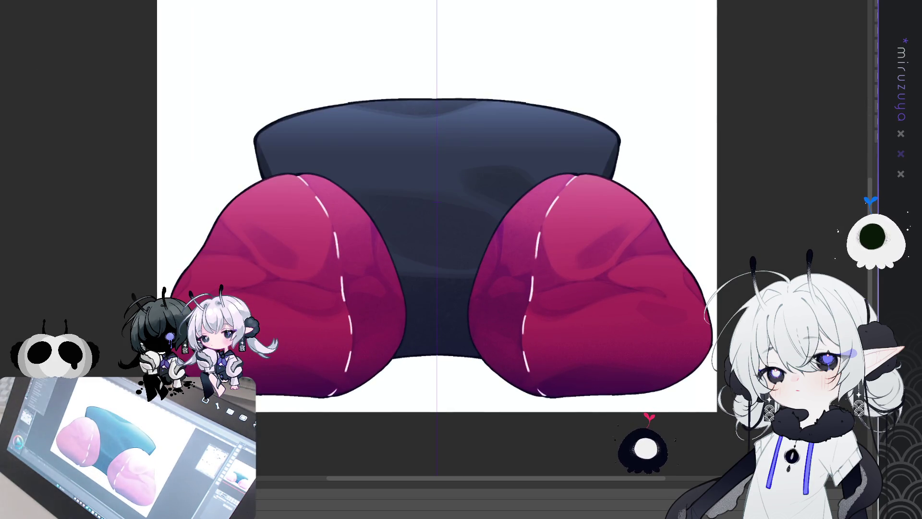
Step: Pull the chair canvas bottom up near the cushions, then zoom in on the desk-bar character
key("ctrl+t")
mouse_move(437, 412)
left_mouse_down()
mouse_move(435, 392)
mouse_move(449, 410)
mouse_move(440, 404)
left_mouse_up()
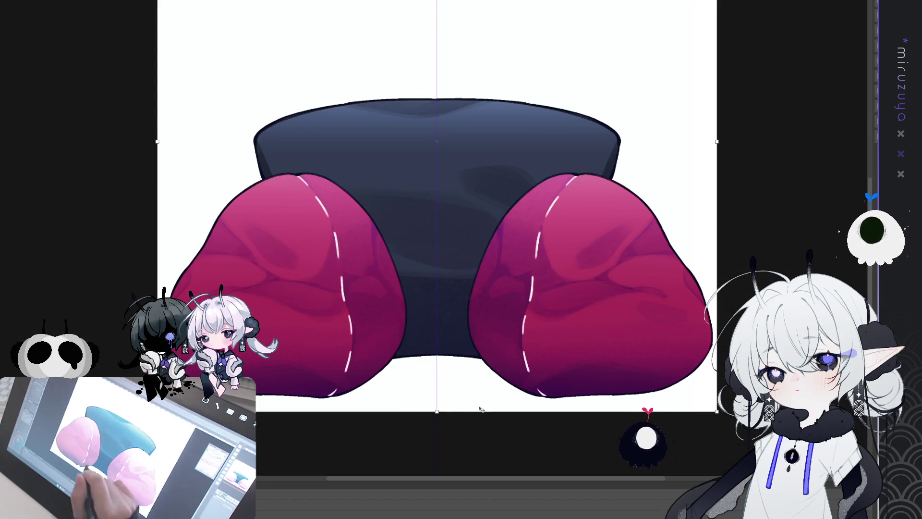
left_click_drag(436, 412, 437, 404)
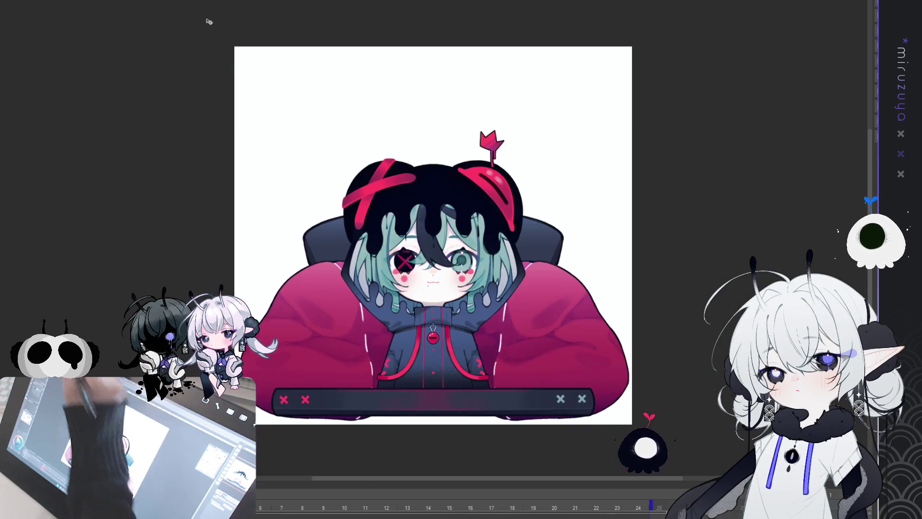
key("ctrl+plus")
key("ctrl+plus")
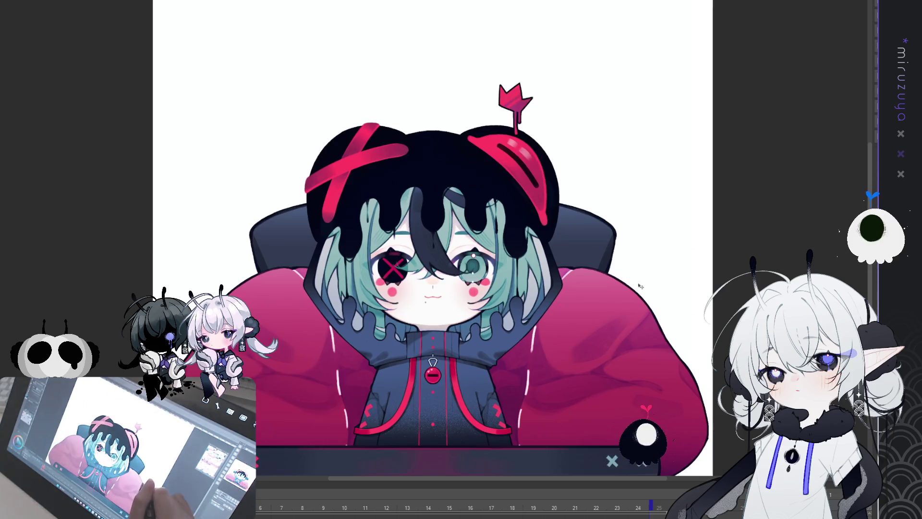
left_click_drag(640, 286, 620, 94)
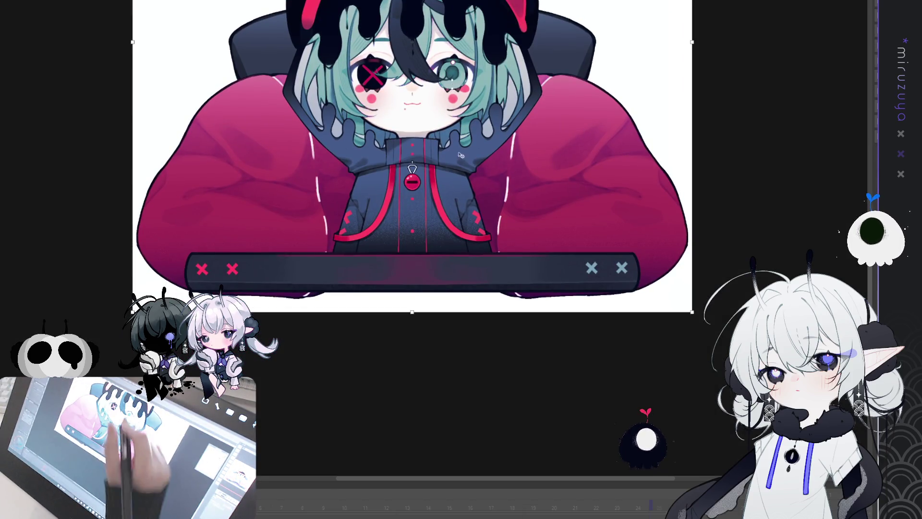
Step: Trim the empty space off the canvas bottom by raising its edge
key("ctrl+t")
left_click_drag(412, 313, 412, 303)
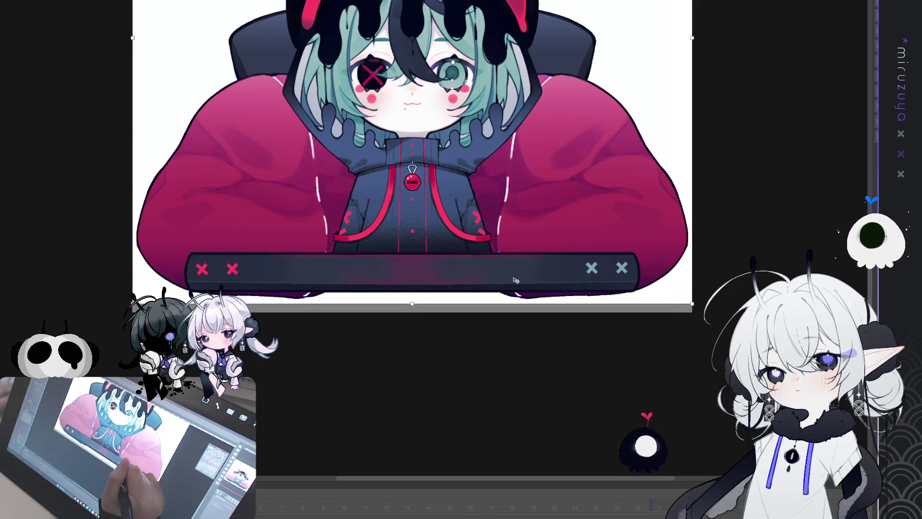
key("Return")
Step: Trim the blank space off the canvas top by lowering its edge
left_click_drag(515, 278, 535, 477)
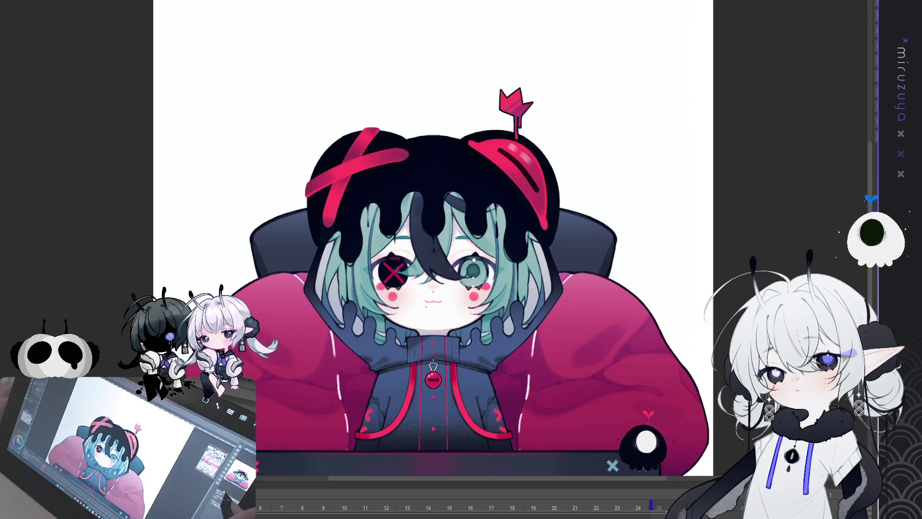
key("ctrl+minus")
key("ctrl+minus")
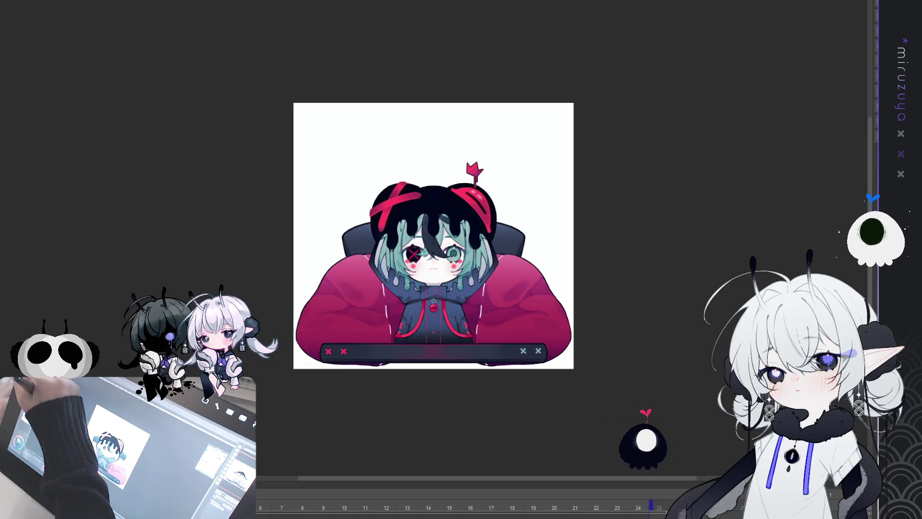
key("ctrl+t")
left_click_drag(434, 103, 440, 143)
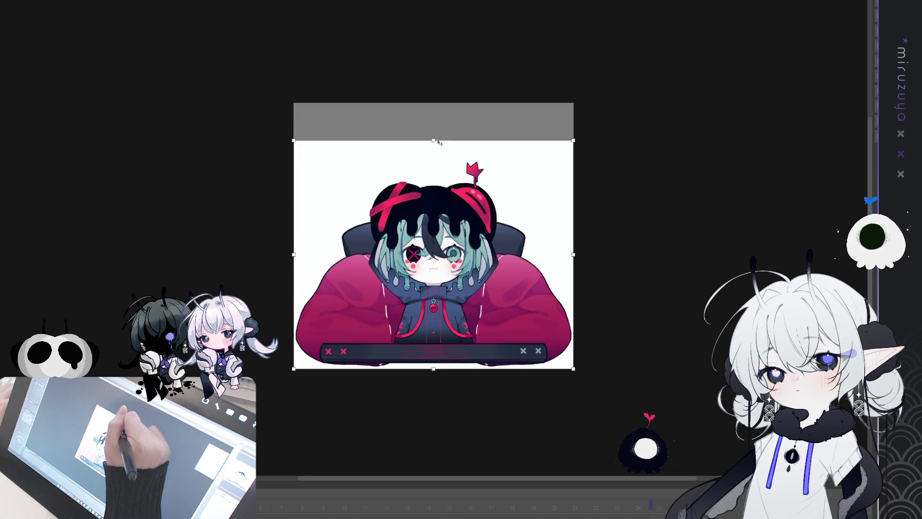
key("Return")
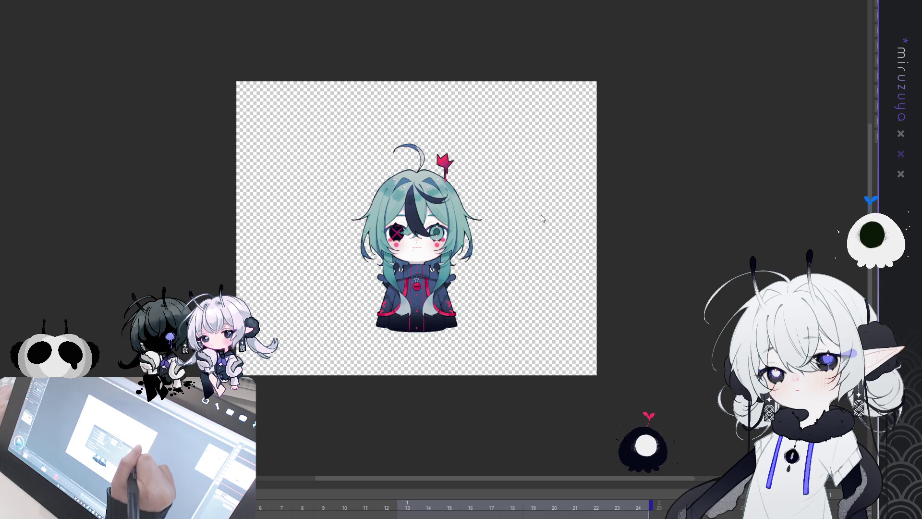
Step: On the chair-only document, lower the canvas top to crop off the blank space
left_click(149, 29)
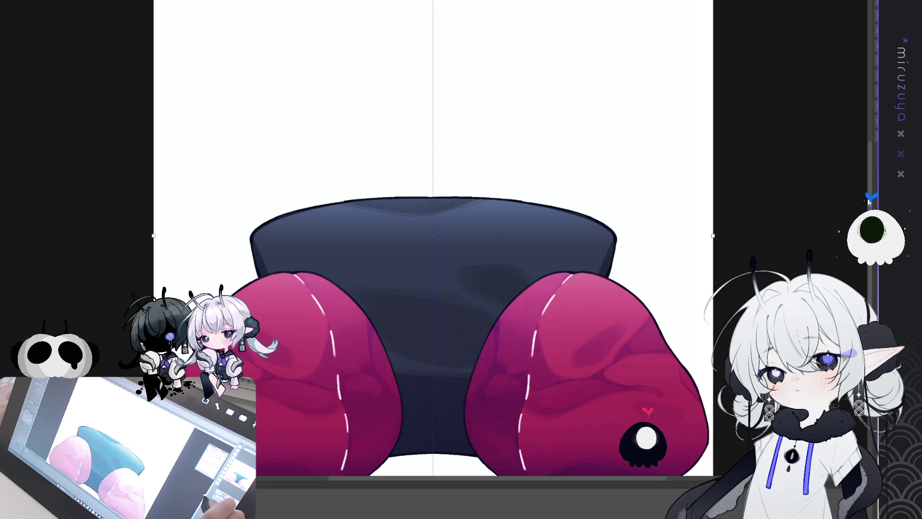
scroll(859, 140, "up", 3)
left_click_drag(433, 38, 433, 114)
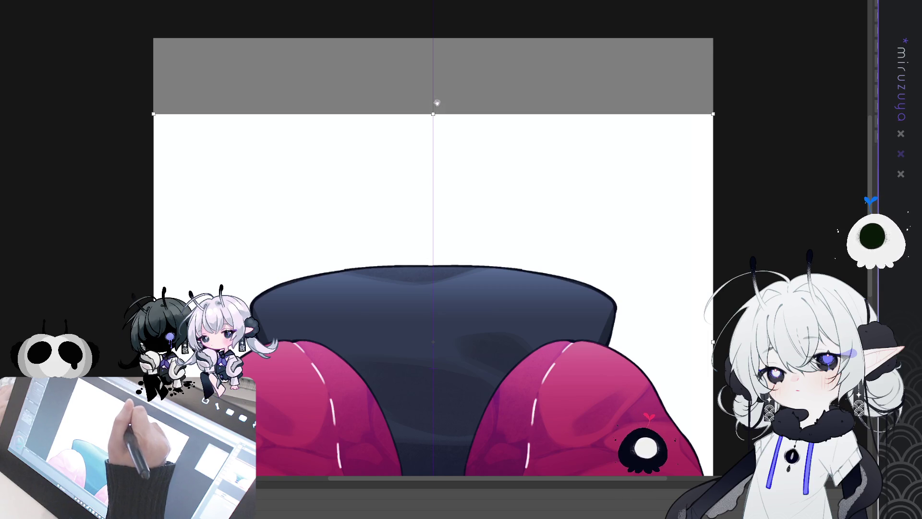
key("Return")
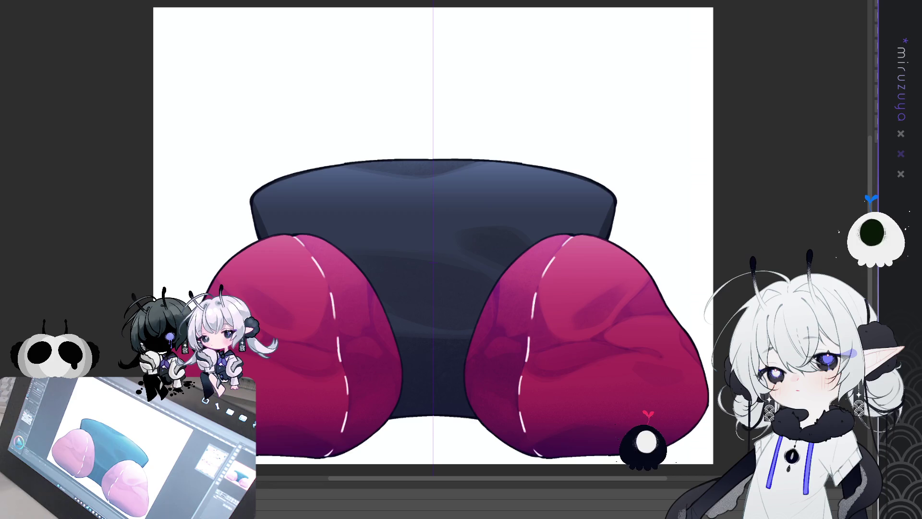
Step: Return to the chibi character document
scroll(434, 181, "up", 1)
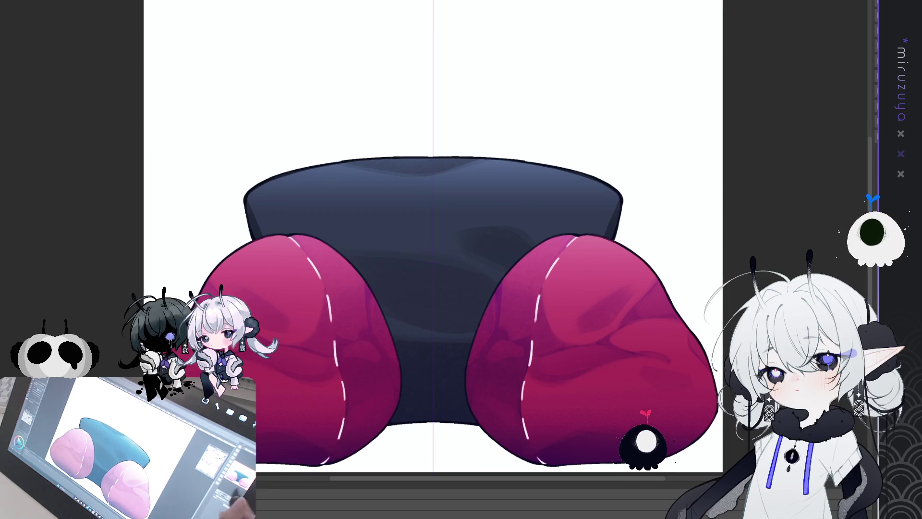
scroll(434, 235, "down", 3)
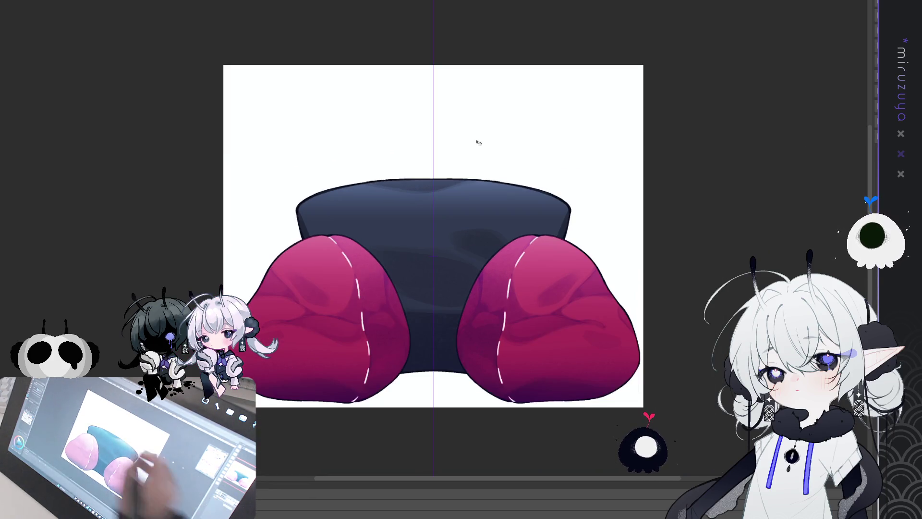
key("ctrl+Tab")
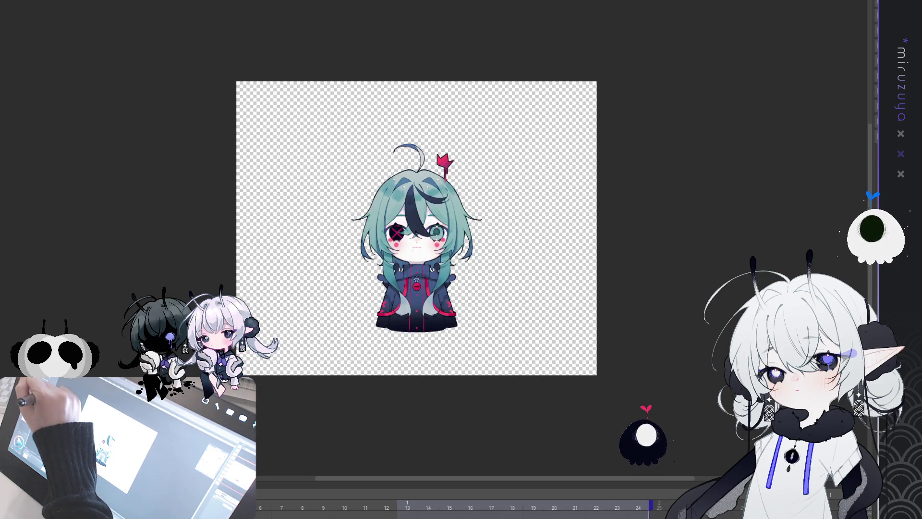
Step: Resize the character canvas to a near-square shape and fit it in the view
key("ctrl+t")
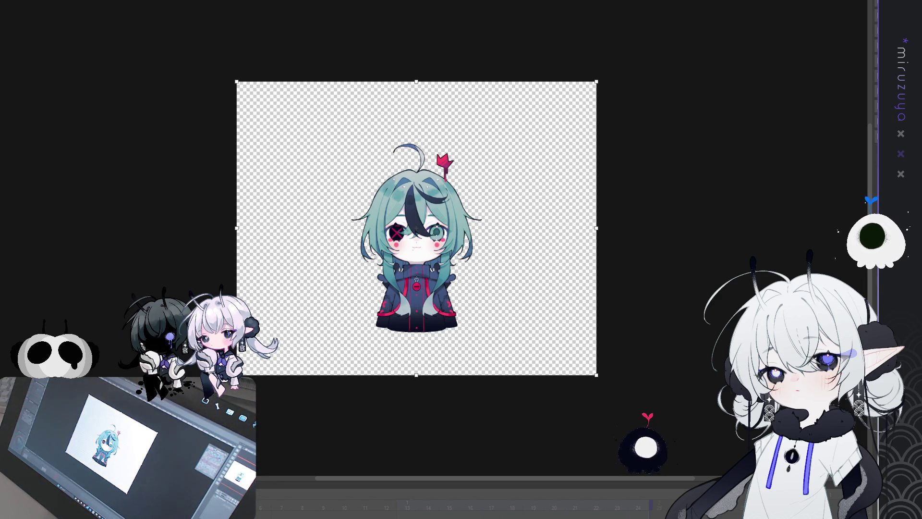
key("Return")
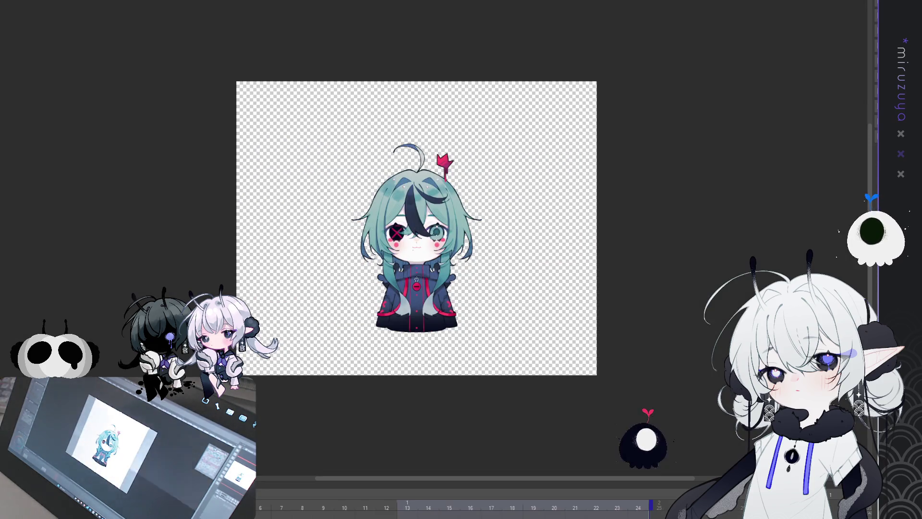
key("ctrl+z")
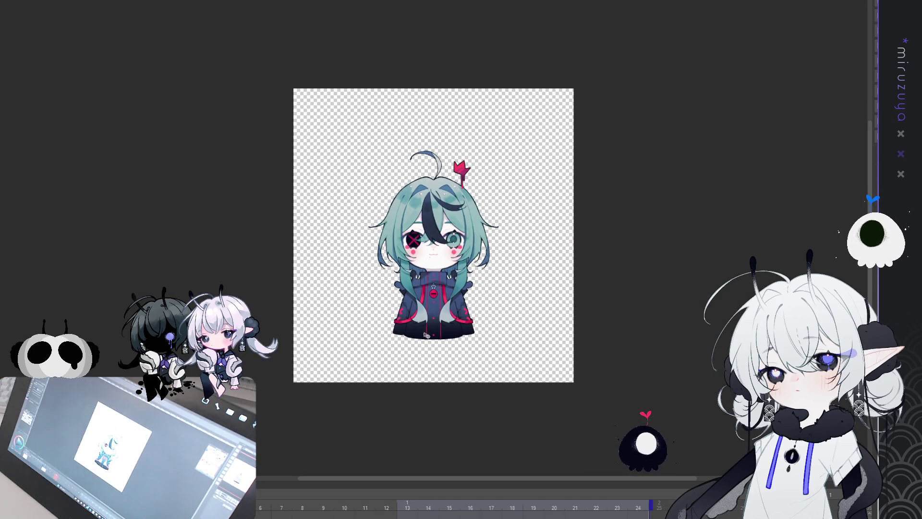
scroll(425, 335, "up", 5)
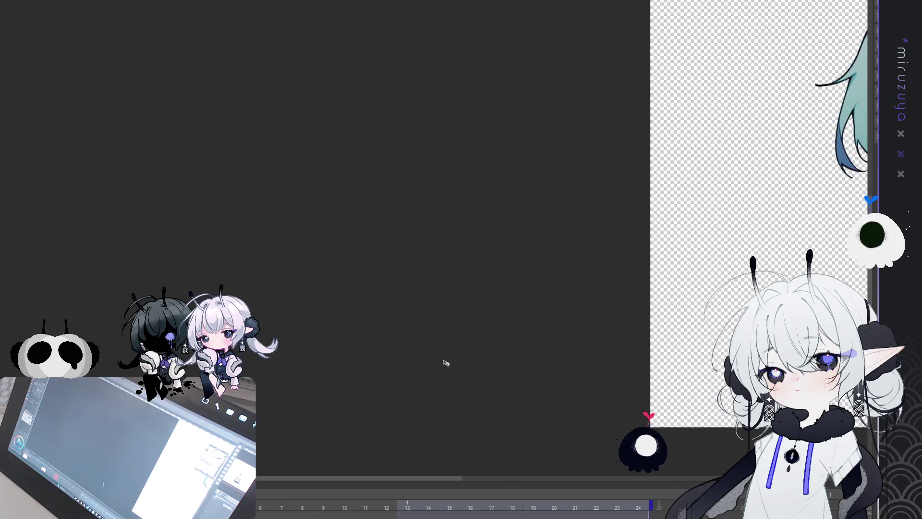
key("ctrl+0")
scroll(499, 379, "up", 3)
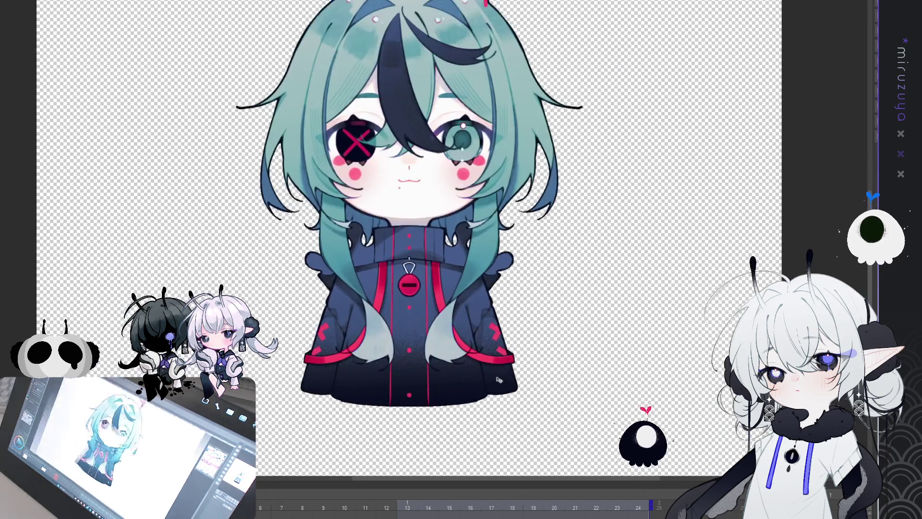
scroll(498, 380, "up", 1)
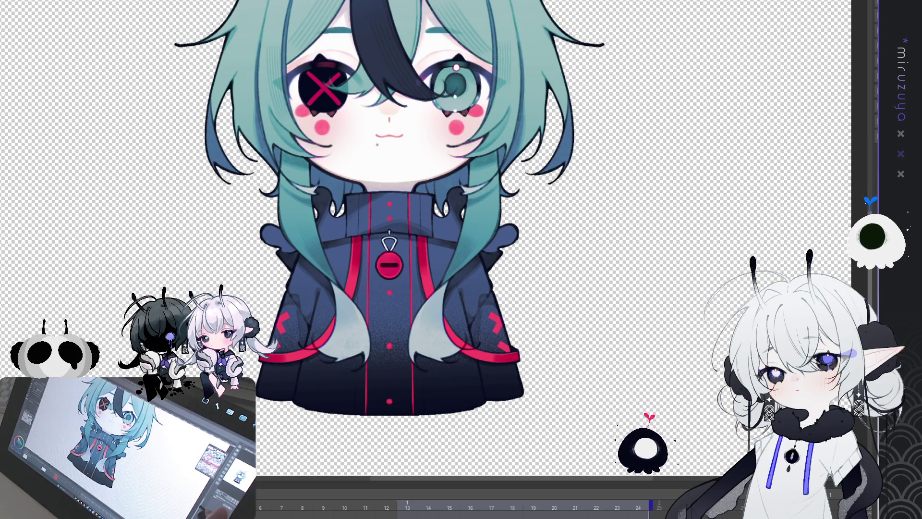
scroll(423, 240, "down", 5)
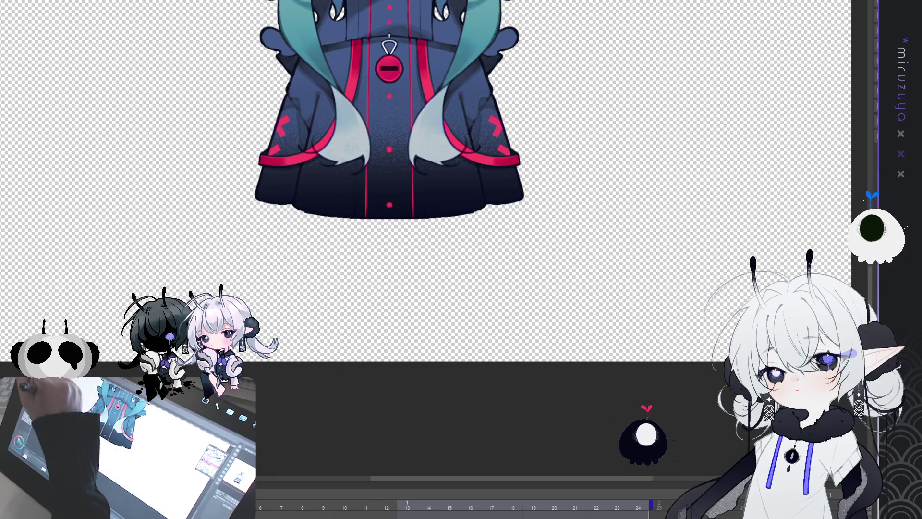
Step: Try raising the canvas bottom edge but cancel, then lower the top edge toward the hair
key("ctrl+alt+c")
left_click_drag(390, 361, 393, 270)
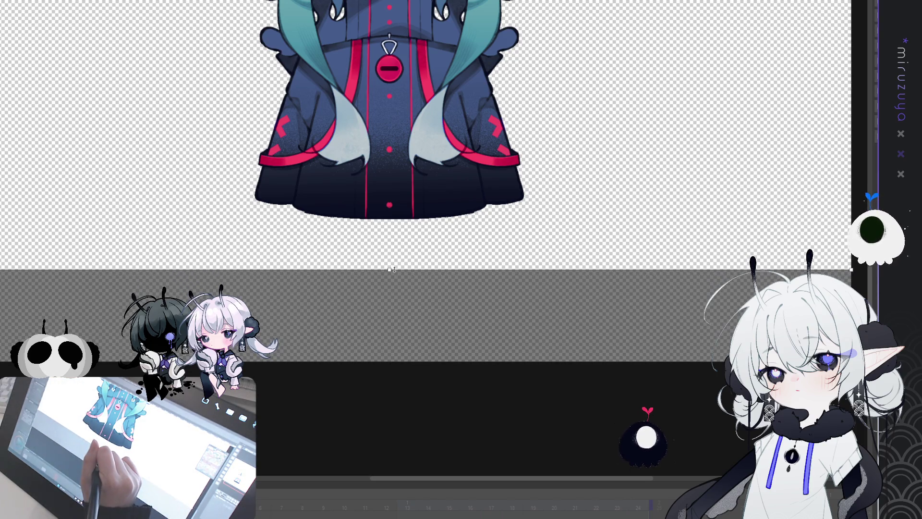
key("Escape")
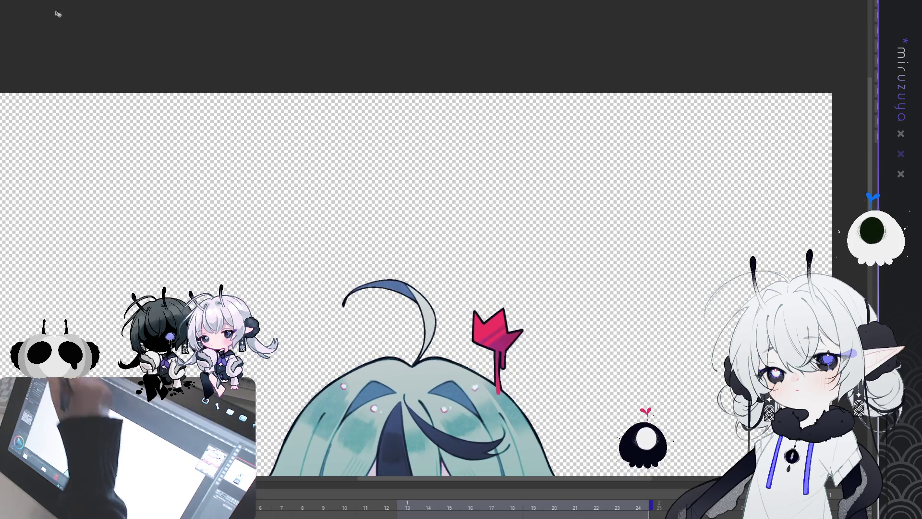
left_click(412, 94)
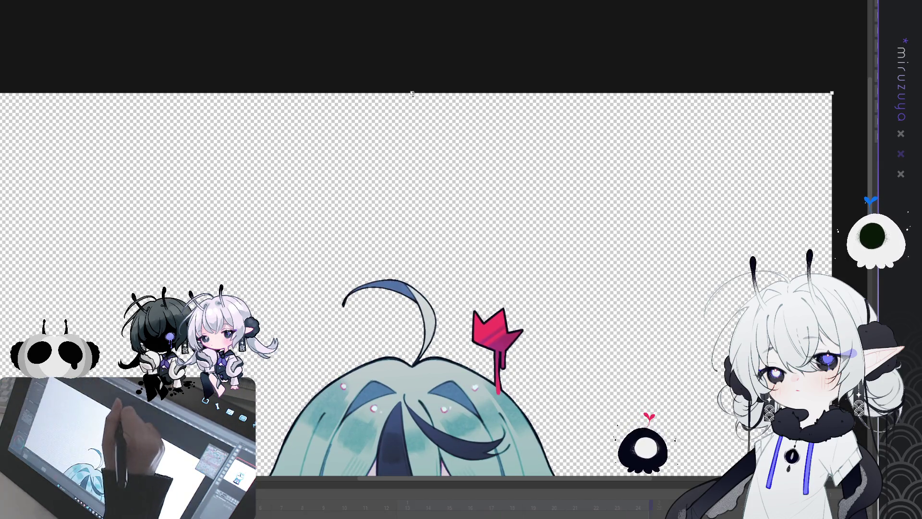
mouse_move(412, 94)
left_mouse_down()
mouse_move(427, 211)
mouse_move(428, 201)
left_mouse_up()
key("Escape")
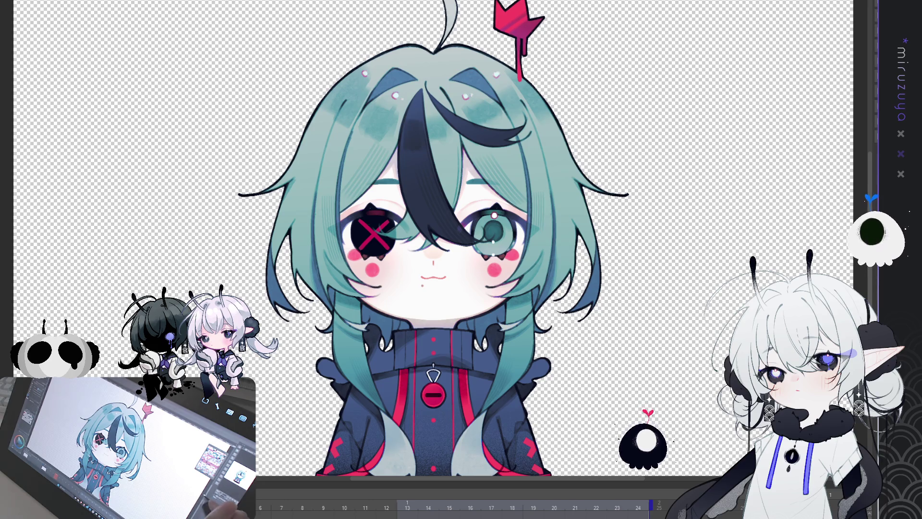
key("ctrl+minus")
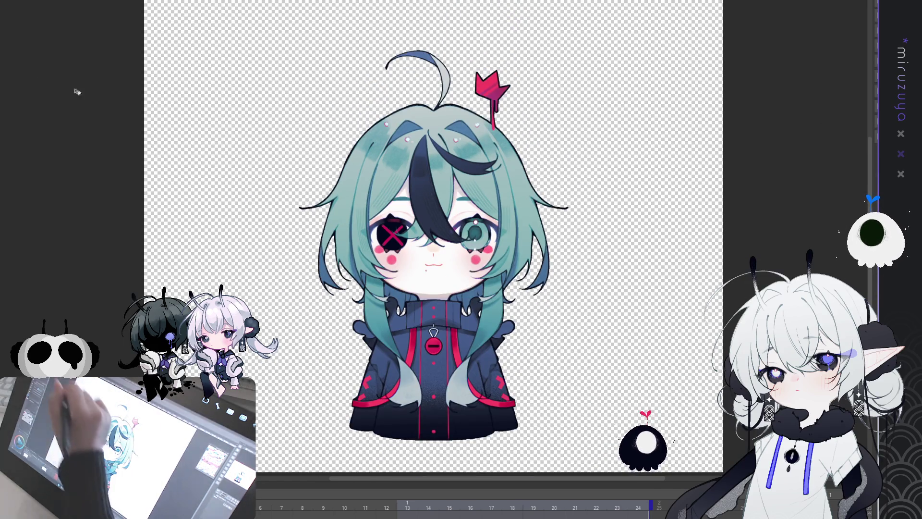